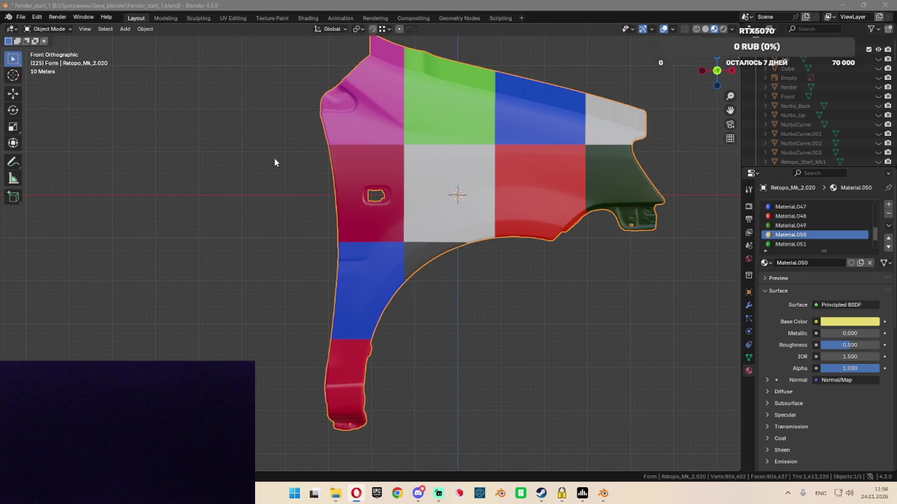
{"action": "left_click", "coordinate": [420, 5]}
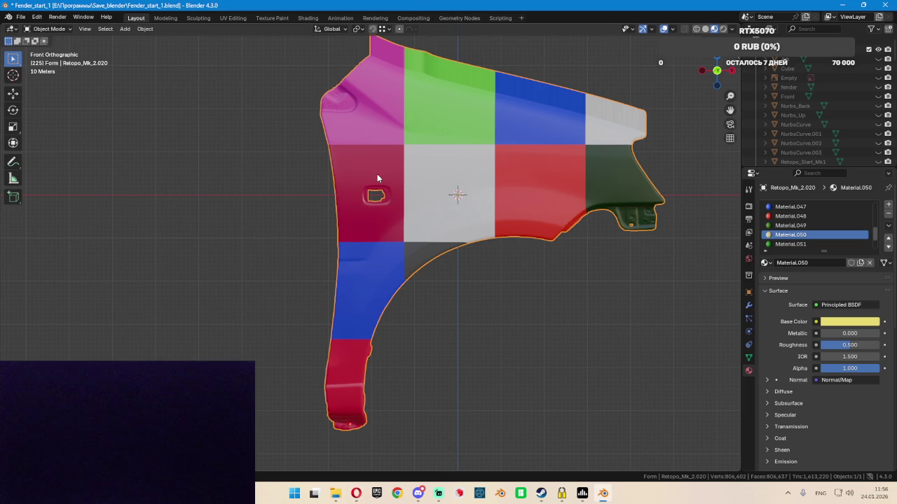
{"action": "scroll", "coordinate": [430, 191], "scroll_direction": "down", "scroll_amount": 2}
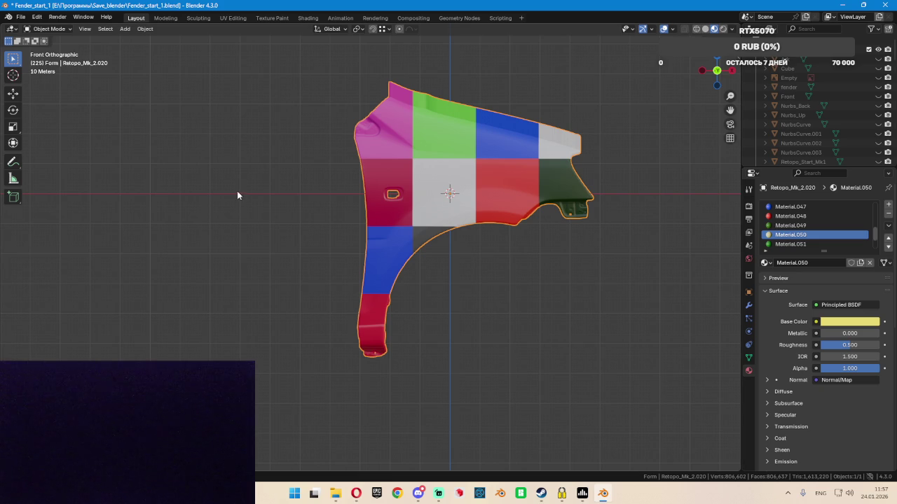
{"action": "middle_click_drag", "start_coordinate": [382, 207], "coordinate": [381, 208], "text": "alt"}
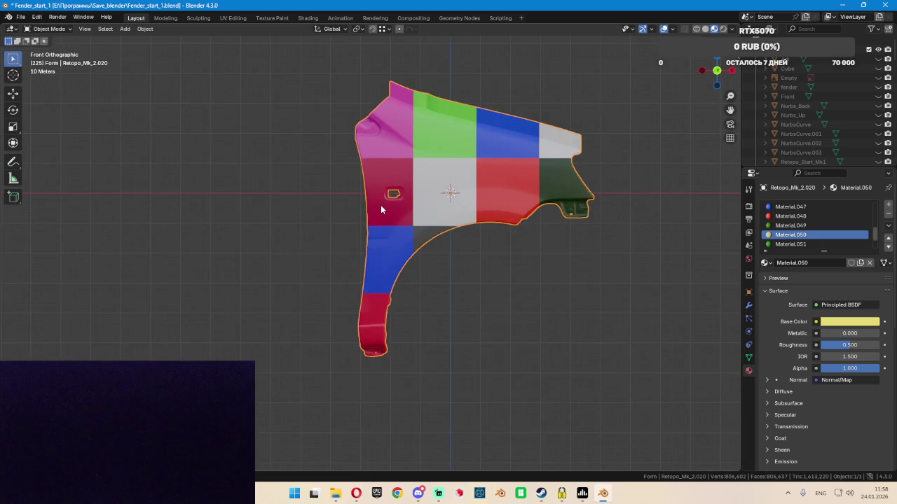
{"action": "scroll", "coordinate": [374, 209], "scroll_direction": "up", "scroll_amount": 1}
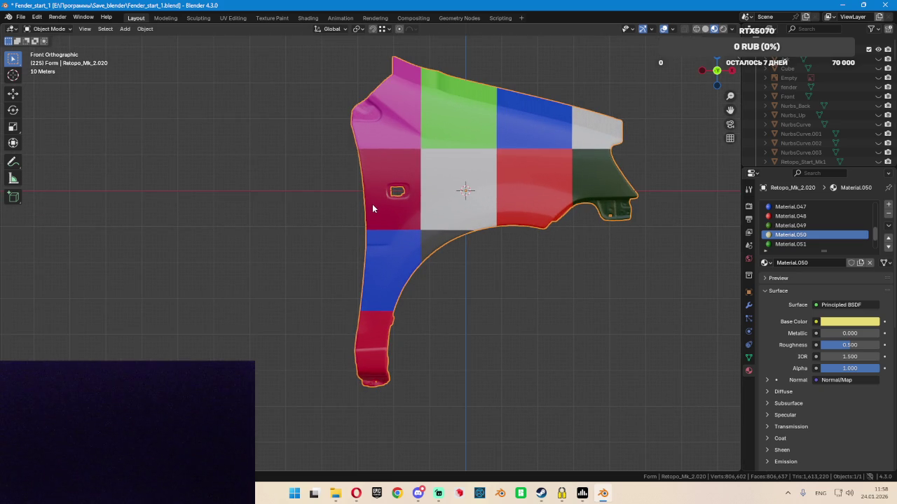
{"action": "middle_click_drag", "start_coordinate": [367, 222], "coordinate": [418, 220]}
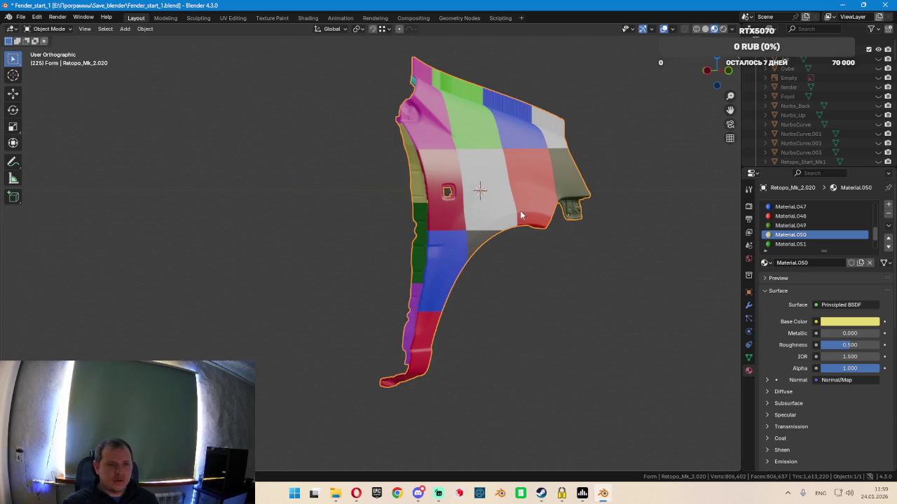
{"action": "scroll", "coordinate": [451, 217], "scroll_direction": "up", "scroll_amount": 3}
{"action": "scroll", "coordinate": [451, 216], "scroll_direction": "down", "scroll_amount": 3}
{"action": "key", "text": "KP_1"}
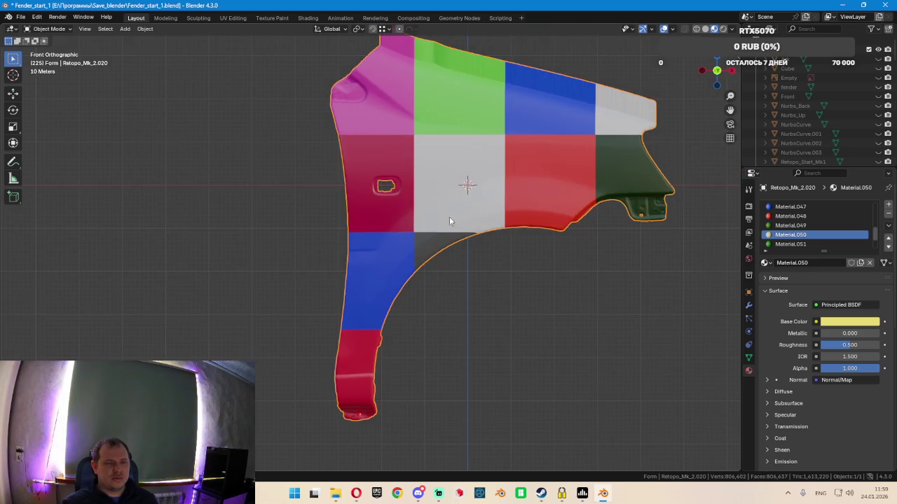
{"action": "scroll", "coordinate": [353, 190], "scroll_direction": "up", "scroll_amount": 2}
{"action": "scroll", "coordinate": [356, 196], "scroll_direction": "up", "scroll_amount": 2}
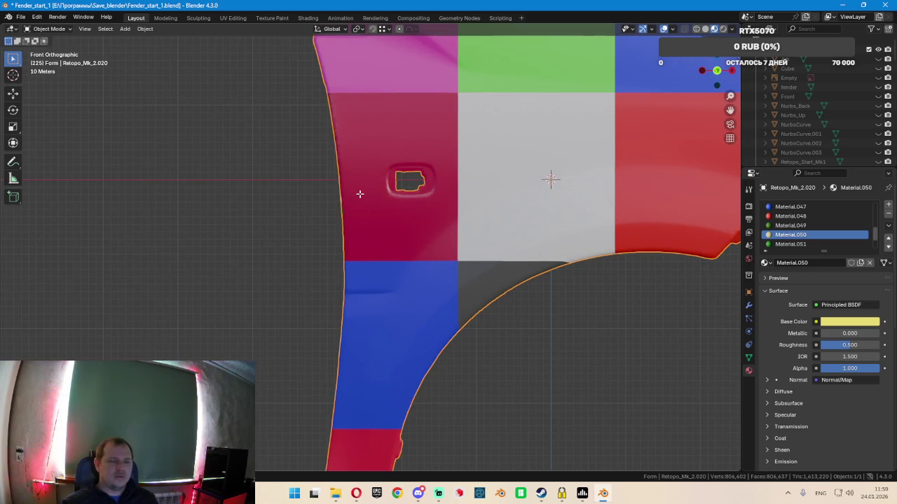
{"action": "key", "text": "Tab"}
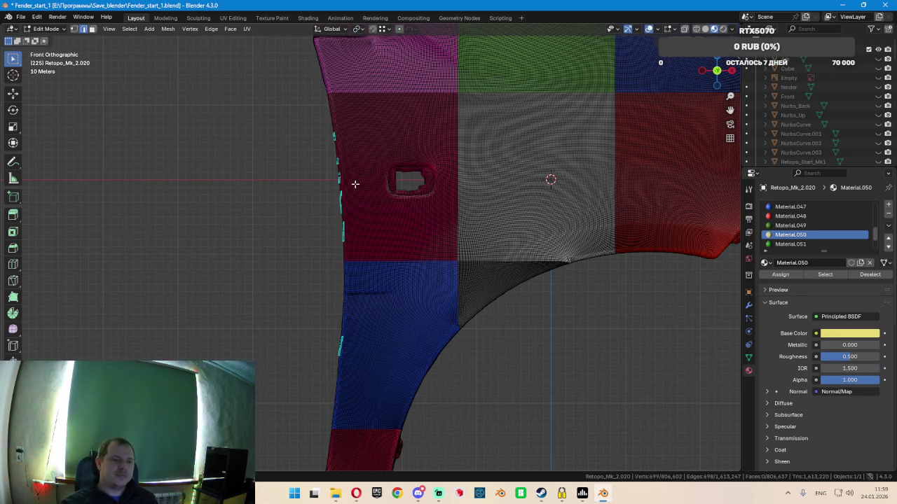
Zoom and pan to the fender's lower section and select an edge loop along its edge
{"action": "scroll", "coordinate": [359, 194], "scroll_direction": "down", "scroll_amount": 4}
{"action": "scroll", "coordinate": [337, 307], "scroll_direction": "up", "scroll_amount": 3}
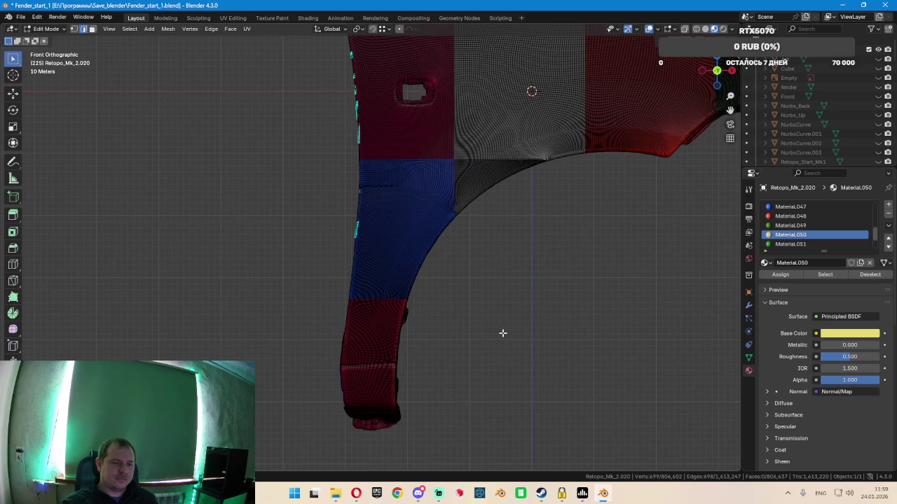
{"action": "scroll", "coordinate": [344, 374], "scroll_direction": "up", "scroll_amount": 2}
{"action": "scroll", "coordinate": [334, 384], "scroll_direction": "up", "scroll_amount": 2}
{"action": "scroll", "coordinate": [328, 384], "scroll_direction": "up", "scroll_amount": 2}
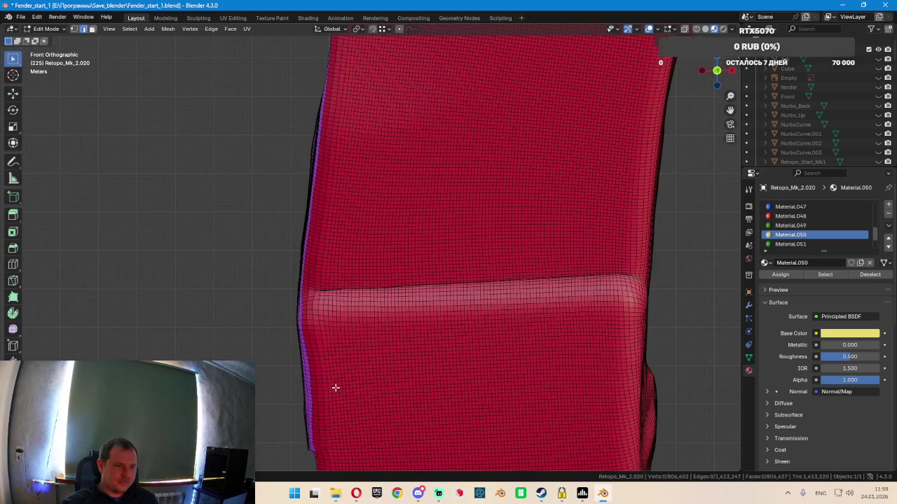
{"action": "middle_click_drag", "start_coordinate": [334, 386], "coordinate": [426, 231], "text": "shift"}
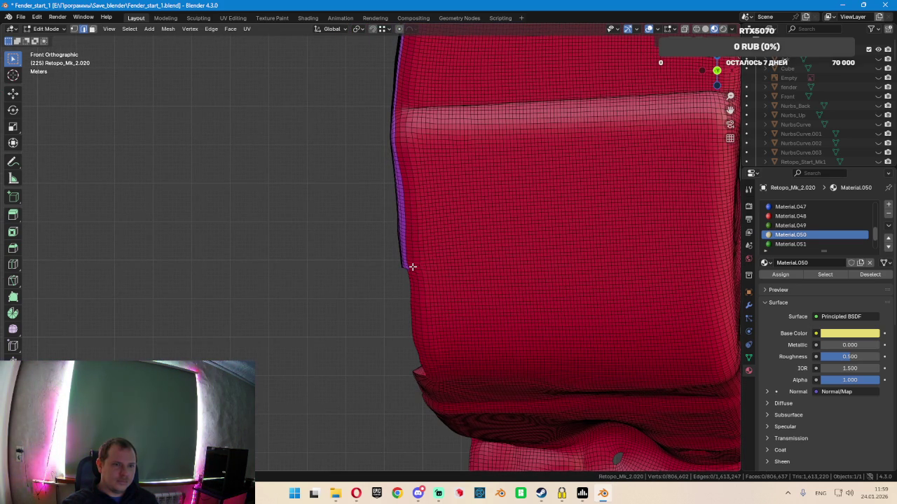
{"action": "scroll", "coordinate": [407, 256], "scroll_direction": "up", "scroll_amount": 2}
{"action": "scroll", "coordinate": [408, 252], "scroll_direction": "up", "scroll_amount": 2}
{"action": "scroll", "coordinate": [415, 252], "scroll_direction": "up", "scroll_amount": 1}
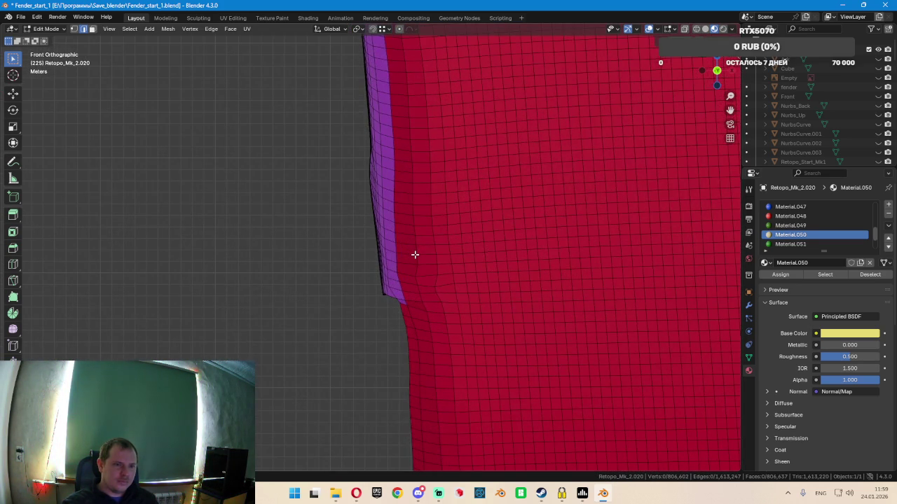
{"action": "scroll", "coordinate": [412, 250], "scroll_direction": "down", "scroll_amount": 2}
{"action": "scroll", "coordinate": [412, 246], "scroll_direction": "down", "scroll_amount": 3}
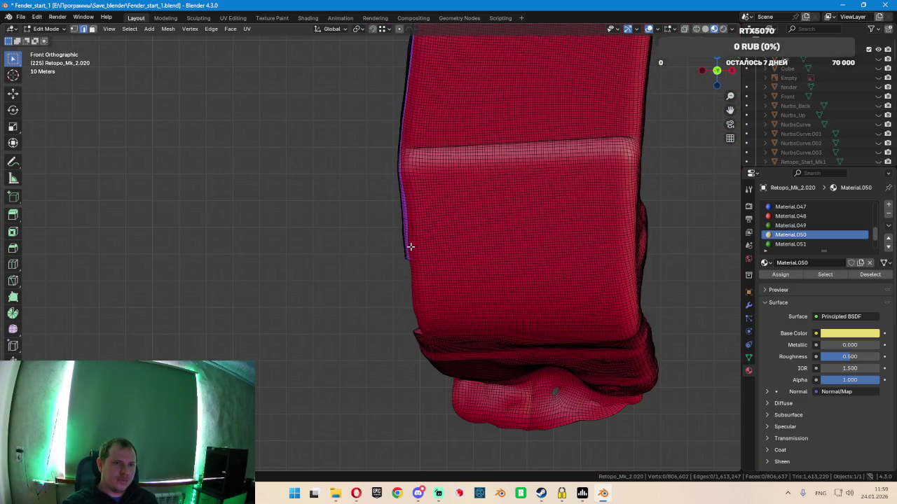
{"action": "scroll", "coordinate": [409, 243], "scroll_direction": "up", "scroll_amount": 1}
{"action": "scroll", "coordinate": [407, 209], "scroll_direction": "up", "scroll_amount": 1}
{"action": "scroll", "coordinate": [406, 211], "scroll_direction": "down", "scroll_amount": 2}
{"action": "scroll", "coordinate": [402, 231], "scroll_direction": "up", "scroll_amount": 2}
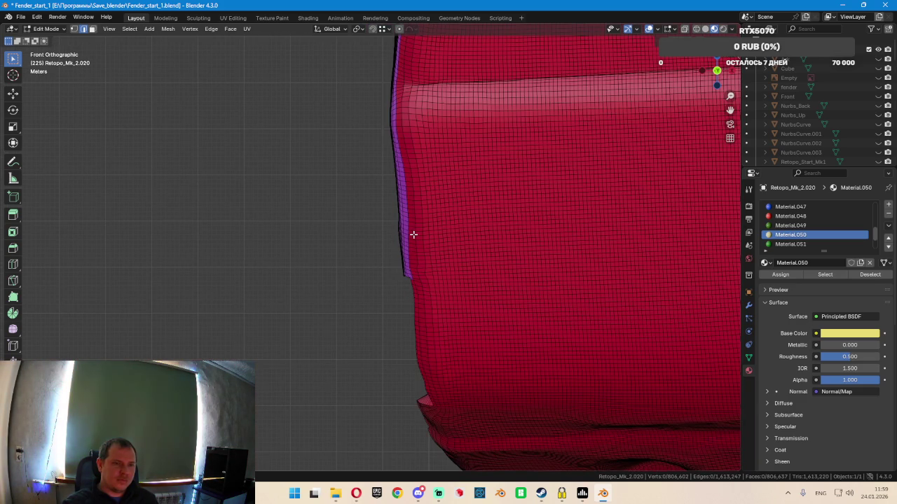
{"action": "left_click", "coordinate": [436, 245], "text": "alt"}
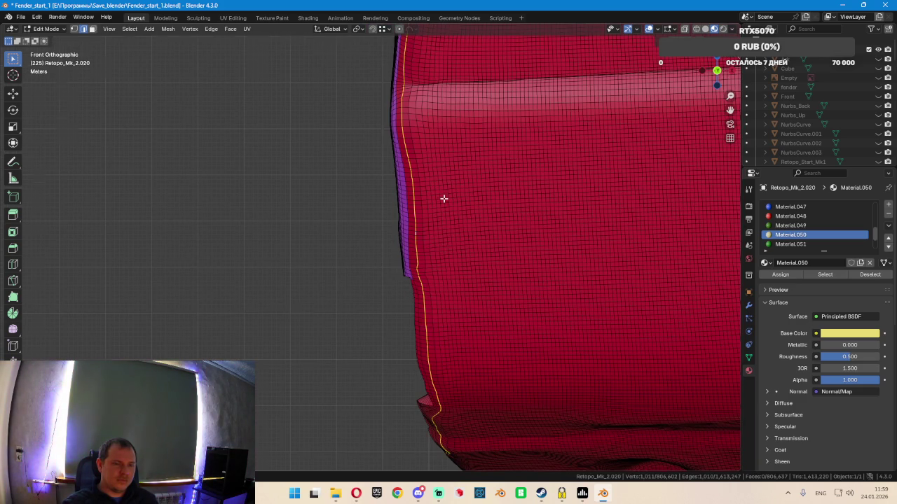
Zoom in and select the boundary edge loop along the fender's left border, checking it edge-on
{"action": "scroll", "coordinate": [443, 210], "scroll_direction": "down", "scroll_amount": 3}
{"action": "scroll", "coordinate": [435, 181], "scroll_direction": "up", "scroll_amount": 3}
{"action": "scroll", "coordinate": [407, 211], "scroll_direction": "up", "scroll_amount": 2}
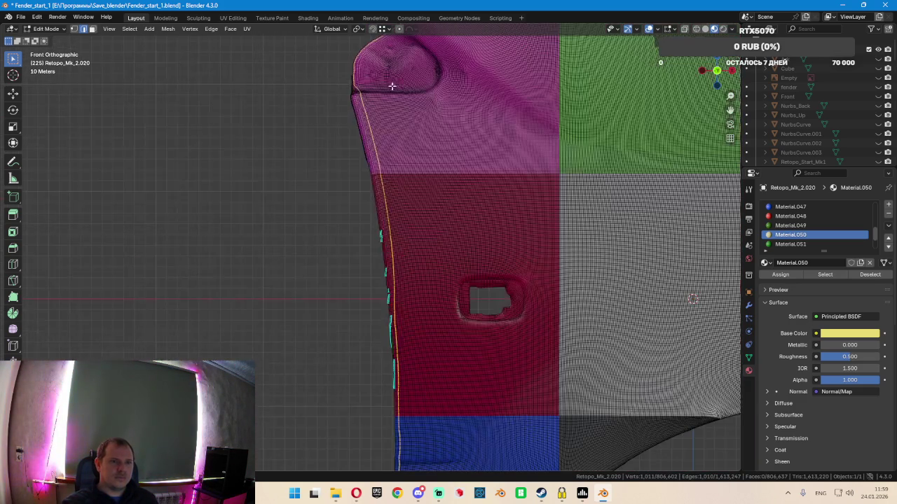
{"action": "scroll", "coordinate": [378, 175], "scroll_direction": "up", "scroll_amount": 1}
{"action": "scroll", "coordinate": [357, 148], "scroll_direction": "up", "scroll_amount": 1}
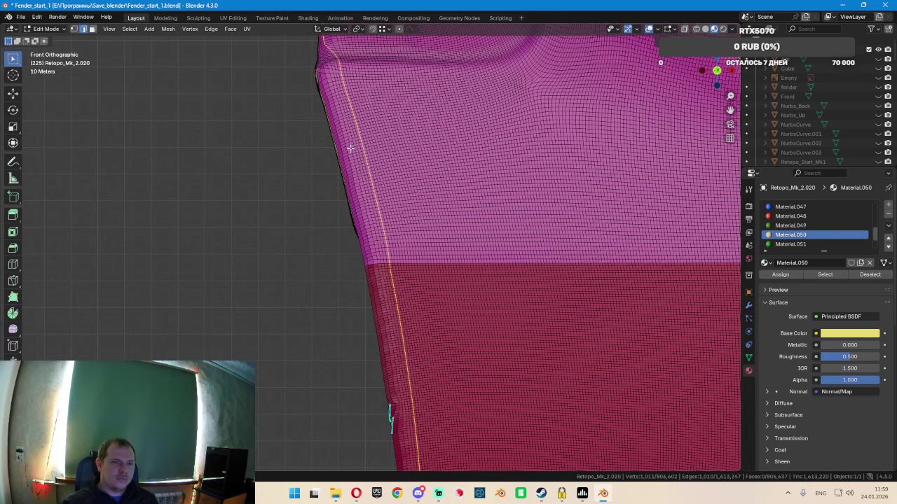
{"action": "left_click", "coordinate": [326, 77]}
{"action": "left_click", "coordinate": [326, 77], "text": "alt"}
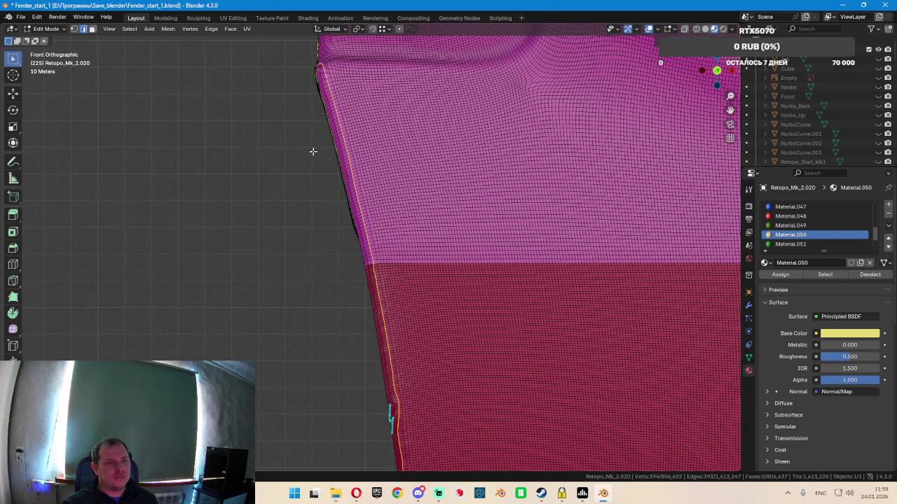
{"action": "scroll", "coordinate": [374, 236], "scroll_direction": "down", "scroll_amount": 3}
{"action": "scroll", "coordinate": [411, 252], "scroll_direction": "down", "scroll_amount": 2}
{"action": "scroll", "coordinate": [377, 221], "scroll_direction": "up", "scroll_amount": 2}
{"action": "scroll", "coordinate": [377, 222], "scroll_direction": "up", "scroll_amount": 3}
{"action": "mouse_move", "coordinate": [389, 225]}
{"action": "middle_mouse_down"}
{"action": "mouse_move", "coordinate": [533, 221]}
{"action": "mouse_move", "coordinate": [411, 209]}
{"action": "mouse_move", "coordinate": [452, 156]}
{"action": "mouse_move", "coordinate": [495, 148]}
{"action": "mouse_move", "coordinate": [456, 210]}
{"action": "mouse_move", "coordinate": [417, 217]}
{"action": "mouse_move", "coordinate": [465, 205]}
{"action": "middle_mouse_up"}
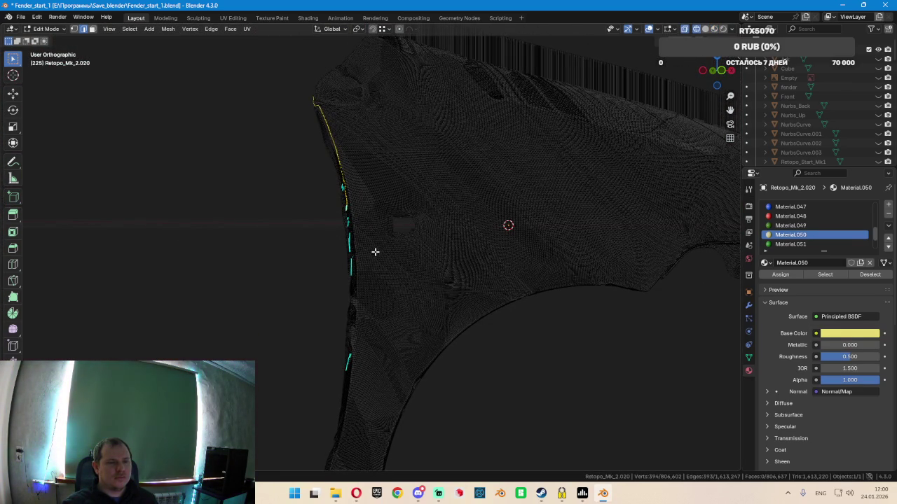
{"action": "key", "text": "shift+z"}
{"action": "key", "text": "KP_1"}
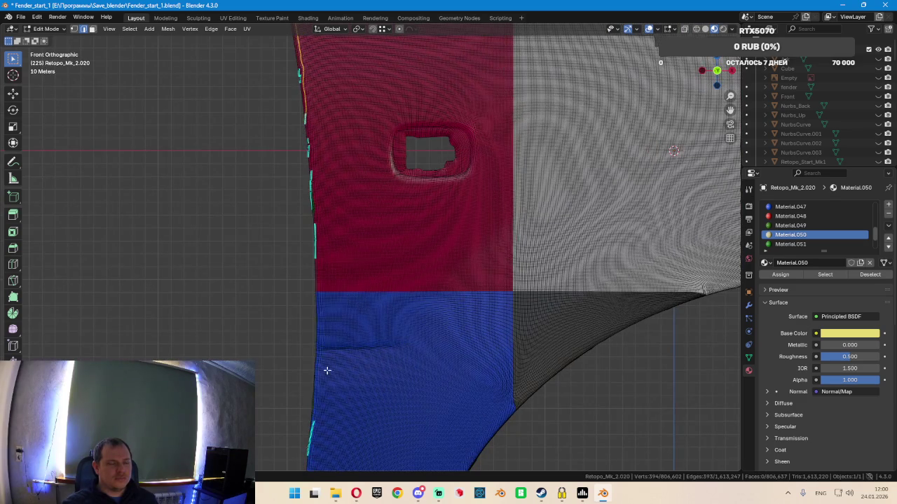
{"action": "middle_click_drag", "start_coordinate": [327, 370], "coordinate": [377, 210], "text": "shift"}
{"action": "middle_click_drag", "start_coordinate": [353, 376], "coordinate": [415, 294], "text": "shift"}
{"action": "scroll", "coordinate": [395, 334], "scroll_direction": "up", "scroll_amount": 2}
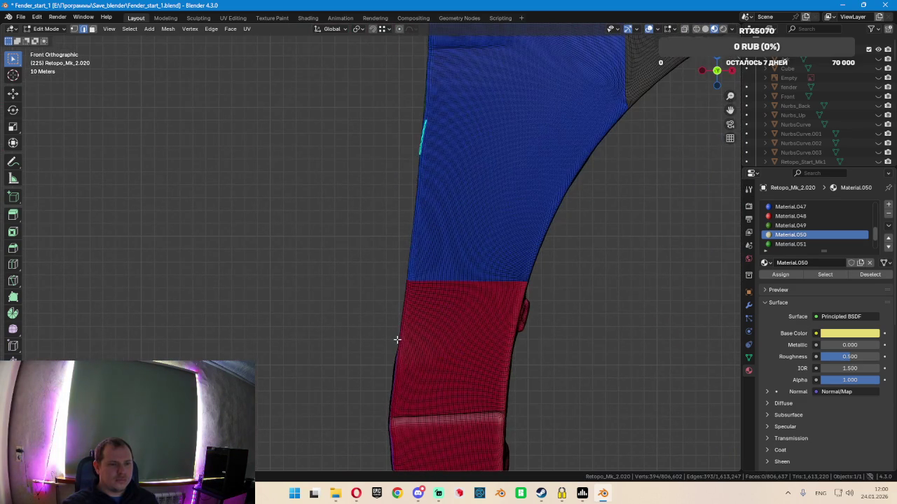
{"action": "scroll", "coordinate": [400, 357], "scroll_direction": "up", "scroll_amount": 2}
{"action": "scroll", "coordinate": [396, 356], "scroll_direction": "up", "scroll_amount": 2}
{"action": "scroll", "coordinate": [399, 341], "scroll_direction": "up", "scroll_amount": 2}
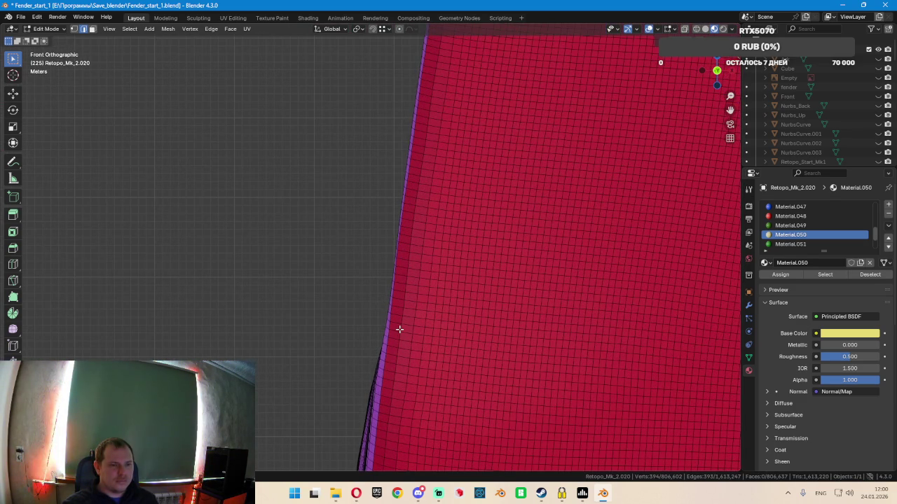
{"action": "left_click", "coordinate": [399, 327], "text": "alt+shift"}
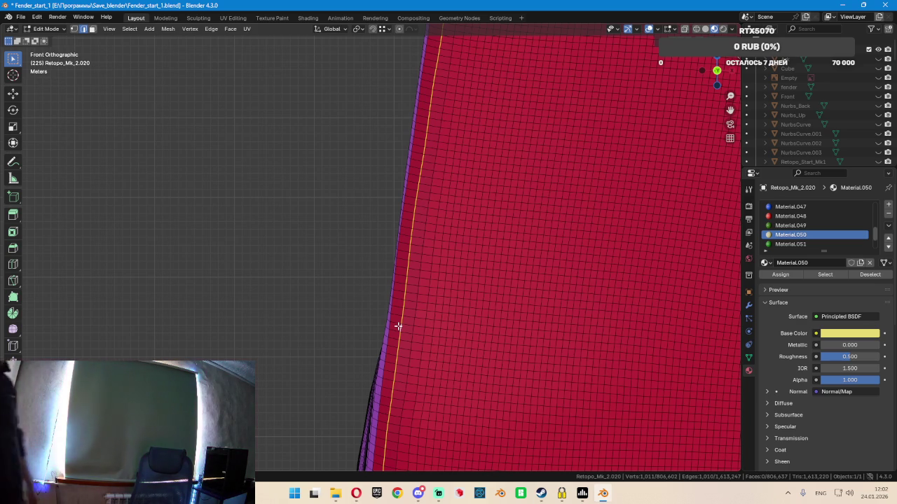
{"action": "scroll", "coordinate": [434, 254], "scroll_direction": "down", "scroll_amount": 2}
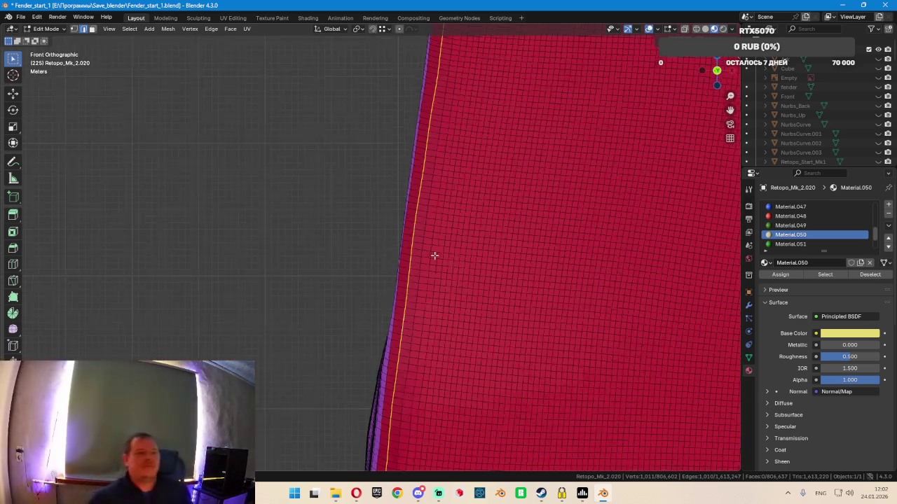
{"action": "scroll", "coordinate": [477, 252], "scroll_direction": "down", "scroll_amount": 3}
{"action": "scroll", "coordinate": [479, 274], "scroll_direction": "down", "scroll_amount": 2}
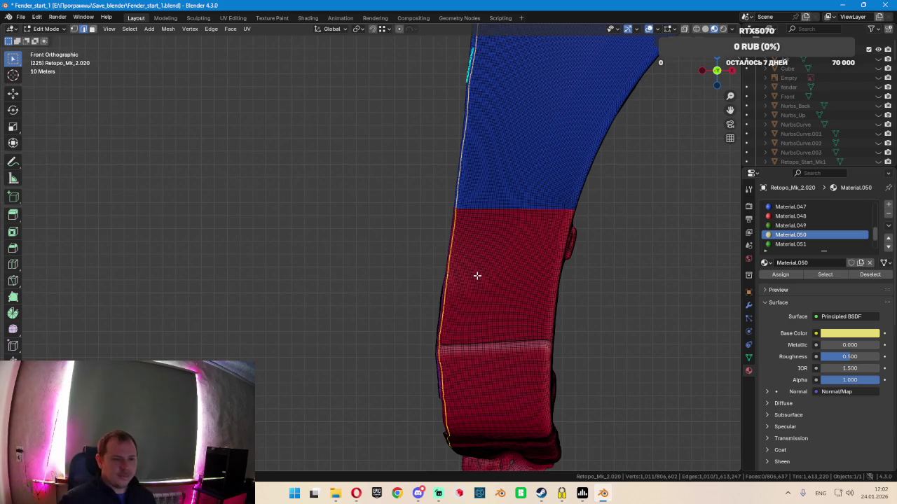
{"action": "scroll", "coordinate": [477, 267], "scroll_direction": "down", "scroll_amount": 1}
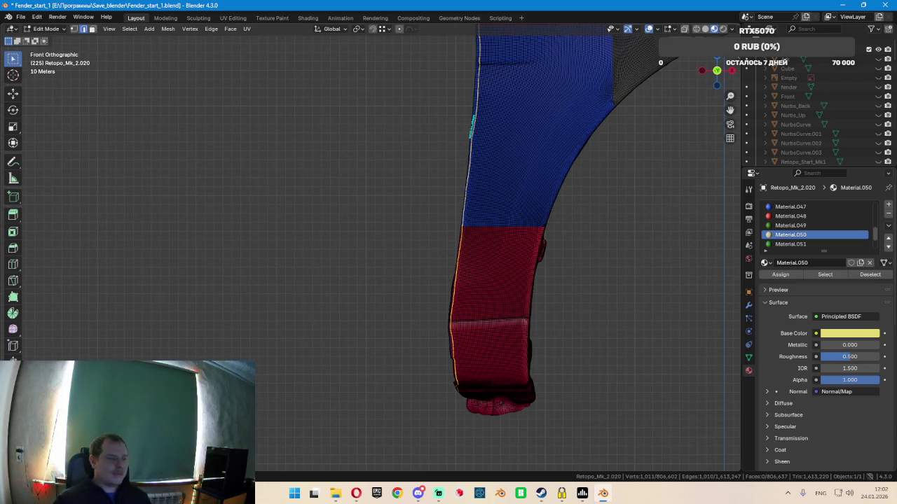
{"action": "key", "text": "alt+Tab"}
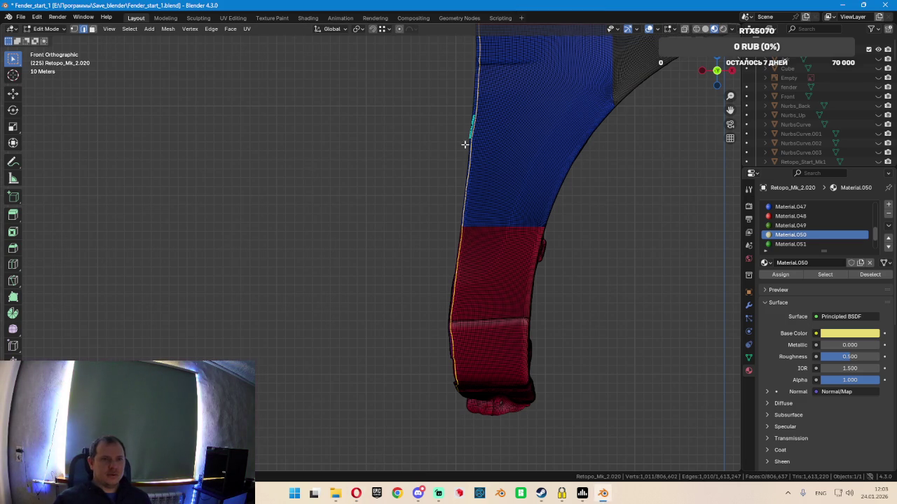
{"action": "scroll", "coordinate": [535, 147], "scroll_direction": "down", "scroll_amount": 2}
{"action": "scroll", "coordinate": [454, 210], "scroll_direction": "down", "scroll_amount": 2}
{"action": "scroll", "coordinate": [454, 210], "scroll_direction": "up", "scroll_amount": 3}
{"action": "mouse_move", "coordinate": [450, 170]}
{"action": "middle_mouse_down"}
{"action": "mouse_move", "coordinate": [451, 210]}
{"action": "mouse_move", "coordinate": [463, 187]}
{"action": "mouse_move", "coordinate": [503, 191]}
{"action": "mouse_move", "coordinate": [466, 181]}
{"action": "middle_mouse_up"}
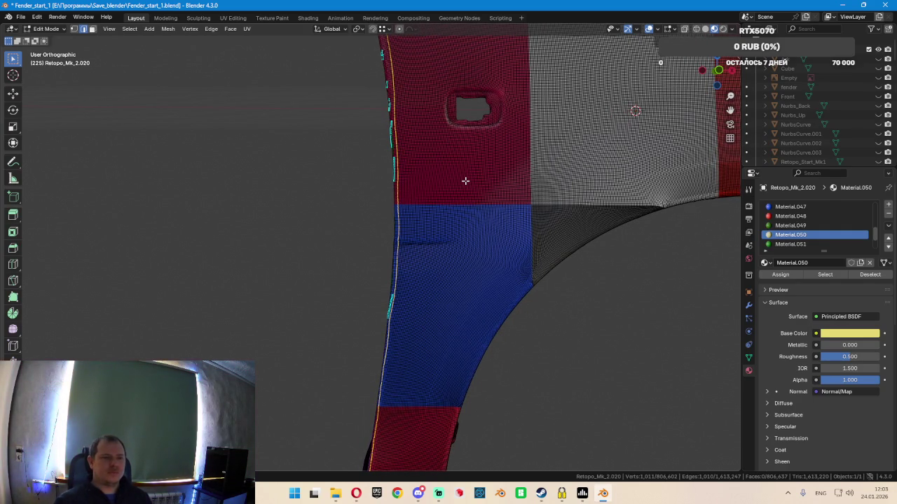
{"action": "middle_click_drag", "start_coordinate": [456, 194], "coordinate": [429, 212]}
{"action": "scroll", "coordinate": [410, 210], "scroll_direction": "up", "scroll_amount": 2}
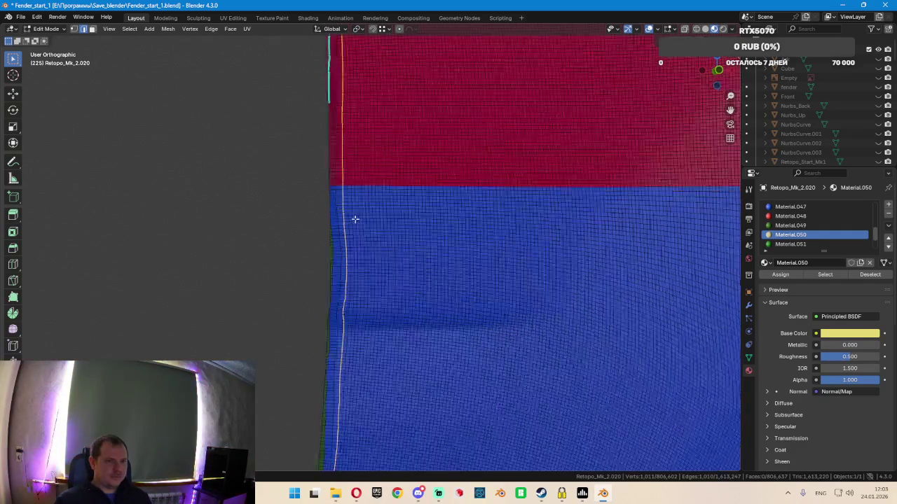
{"action": "scroll", "coordinate": [347, 212], "scroll_direction": "up", "scroll_amount": 2}
{"action": "mouse_move", "coordinate": [320, 204]}
{"action": "middle_mouse_down"}
{"action": "mouse_move", "coordinate": [424, 204]}
{"action": "mouse_move", "coordinate": [407, 246]}
{"action": "middle_mouse_up"}
{"action": "scroll", "coordinate": [418, 204], "scroll_direction": "down", "scroll_amount": 2}
{"action": "scroll", "coordinate": [350, 224], "scroll_direction": "up", "scroll_amount": 2}
{"action": "scroll", "coordinate": [335, 203], "scroll_direction": "up", "scroll_amount": 2}
{"action": "scroll", "coordinate": [335, 203], "scroll_direction": "up", "scroll_amount": 3}
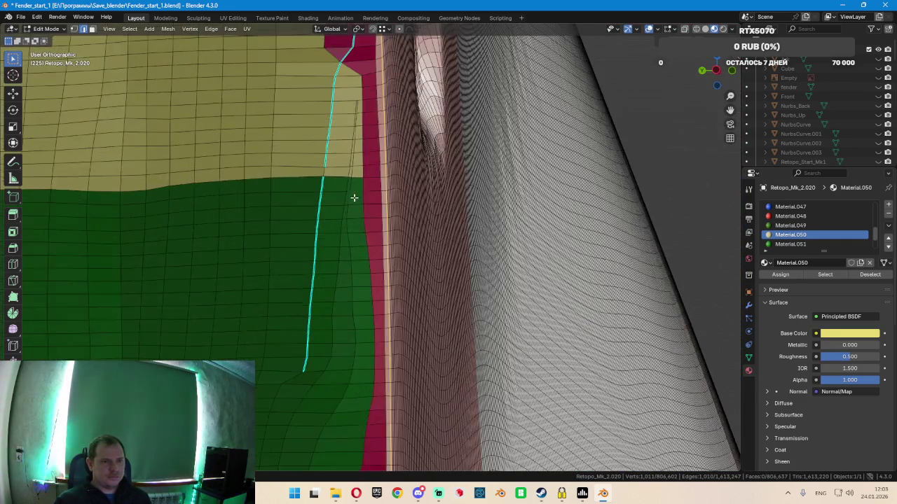
{"action": "scroll", "coordinate": [355, 196], "scroll_direction": "up", "scroll_amount": 3}
{"action": "left_click", "coordinate": [375, 172], "text": "shift"}
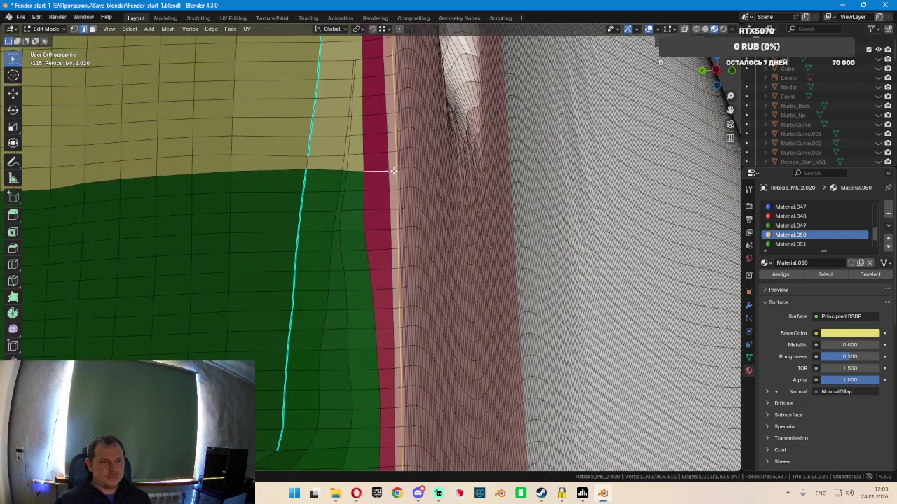
{"action": "scroll", "coordinate": [404, 229], "scroll_direction": "up", "scroll_amount": 3}
{"action": "middle_click_drag", "start_coordinate": [404, 229], "coordinate": [387, 223]}
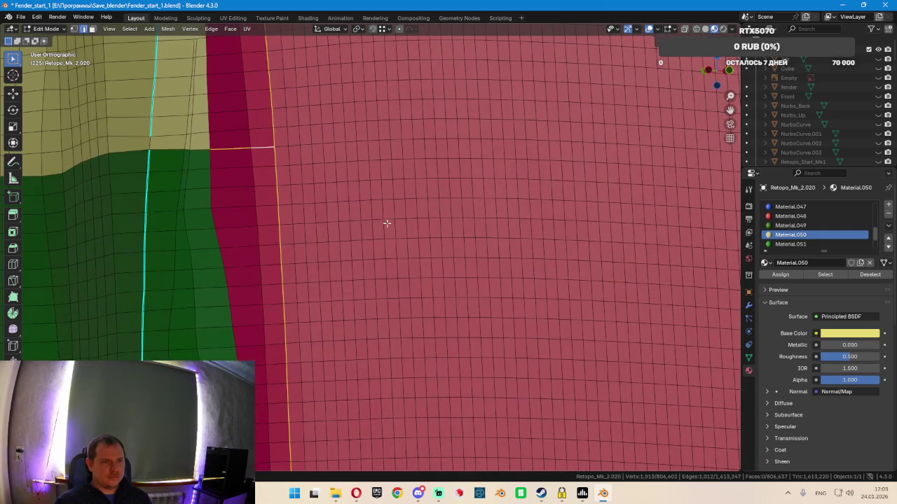
{"action": "middle_click_drag", "start_coordinate": [284, 226], "coordinate": [252, 216]}
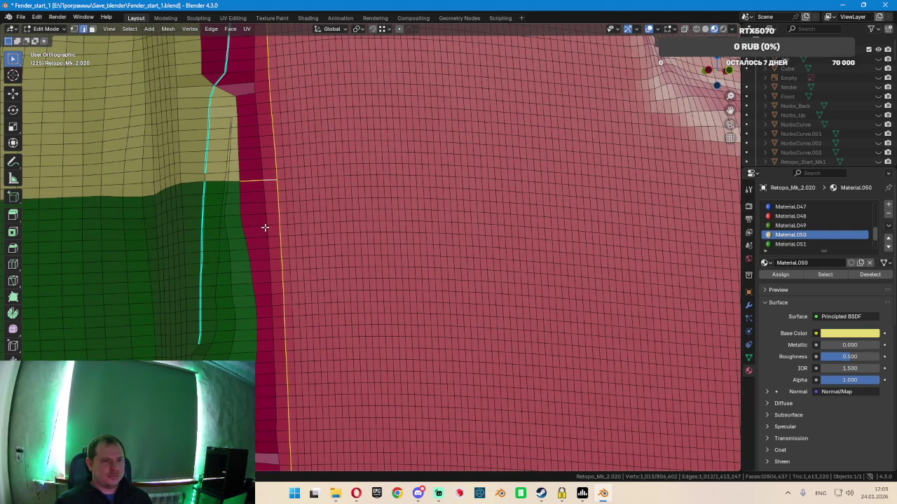
{"action": "key", "text": "alt+a"}
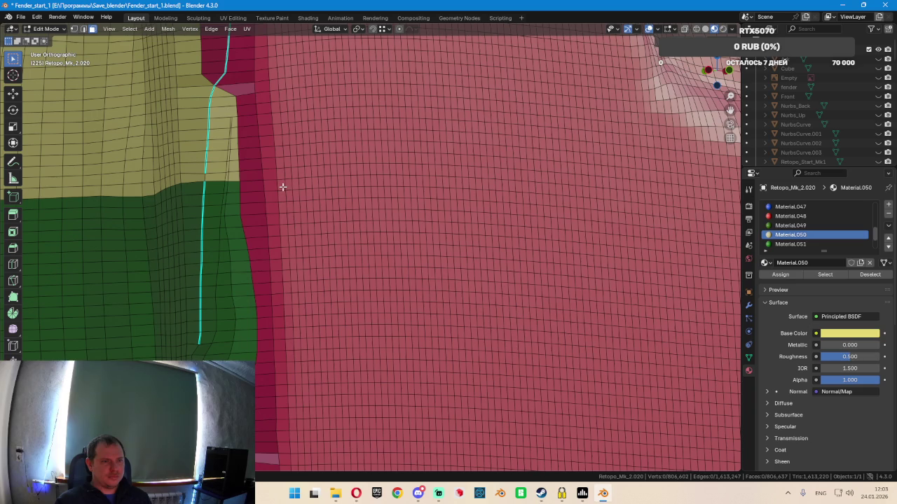
{"action": "left_click", "coordinate": [282, 185], "text": "alt"}
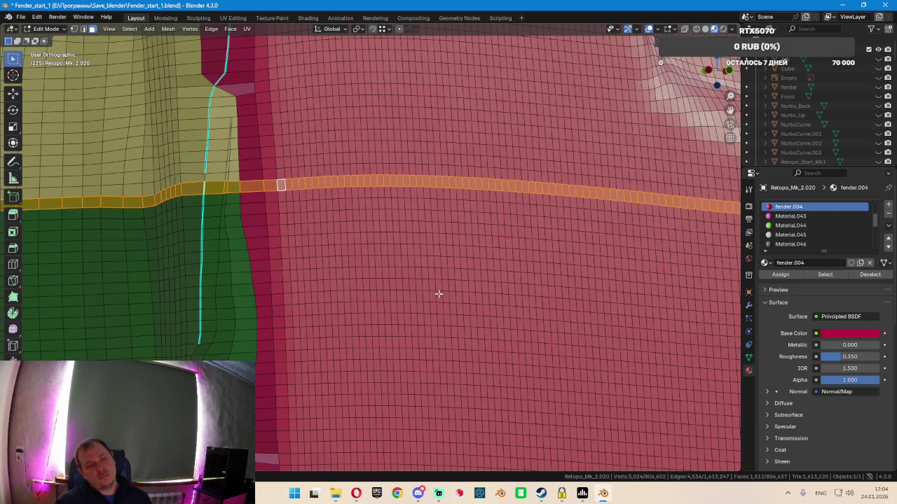
{"action": "key", "text": "ctrl+z"}
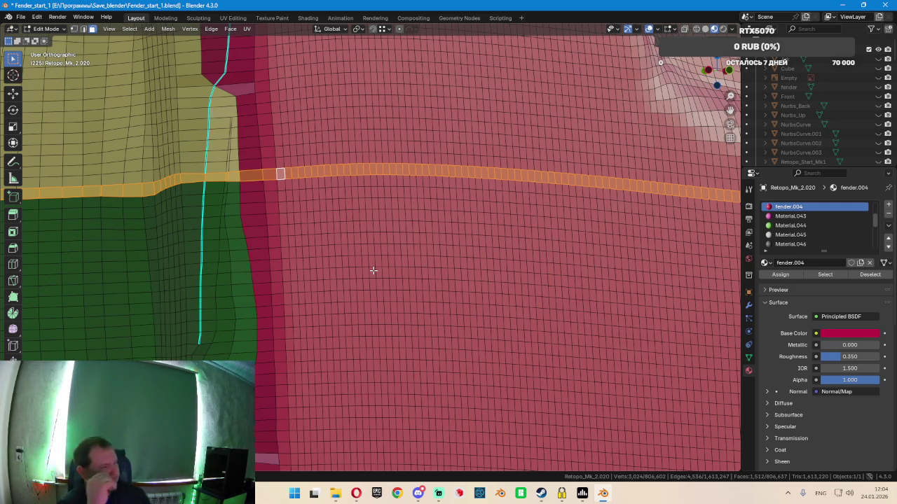
{"action": "key", "text": "ctrl+z"}
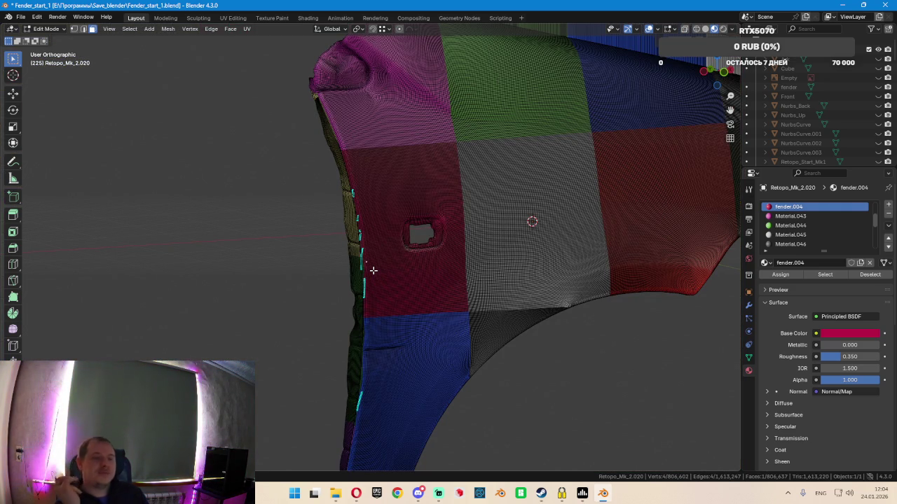
{"action": "key", "text": "2"}
Select the vertical border edge loop beside the red patch and grow it into a three-face strip
{"action": "scroll", "coordinate": [372, 267], "scroll_direction": "up", "scroll_amount": 6}
{"action": "scroll", "coordinate": [357, 254], "scroll_direction": "up", "scroll_amount": 3}
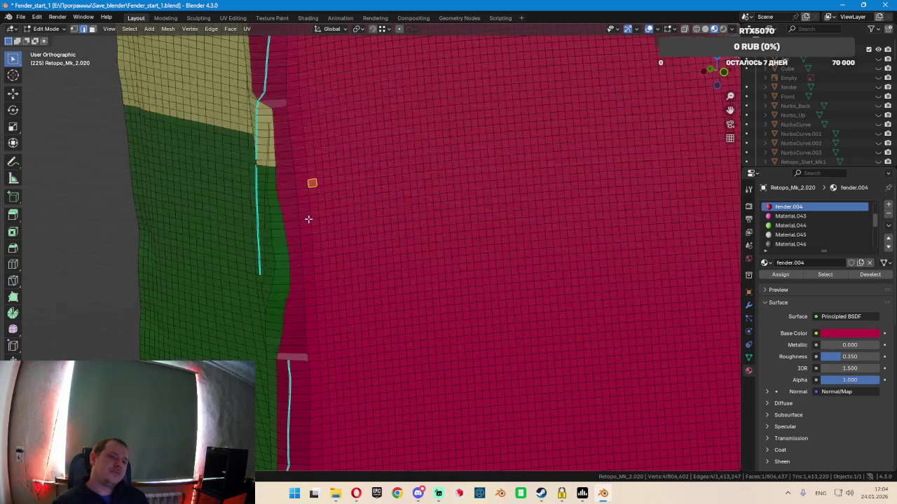
{"action": "left_click", "coordinate": [307, 176]}
{"action": "left_click", "coordinate": [307, 176], "text": "alt"}
{"action": "scroll", "coordinate": [308, 219], "scroll_direction": "down", "scroll_amount": 2}
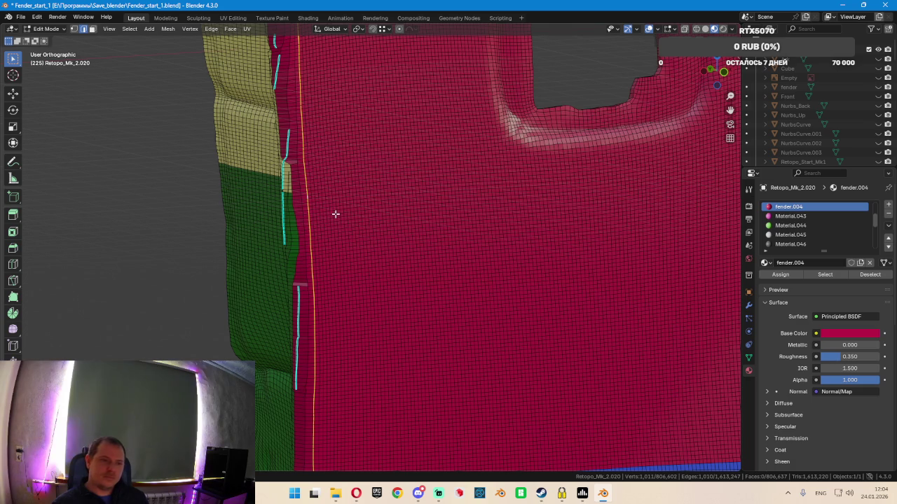
{"action": "key", "text": "ctrl+KP_Add"}
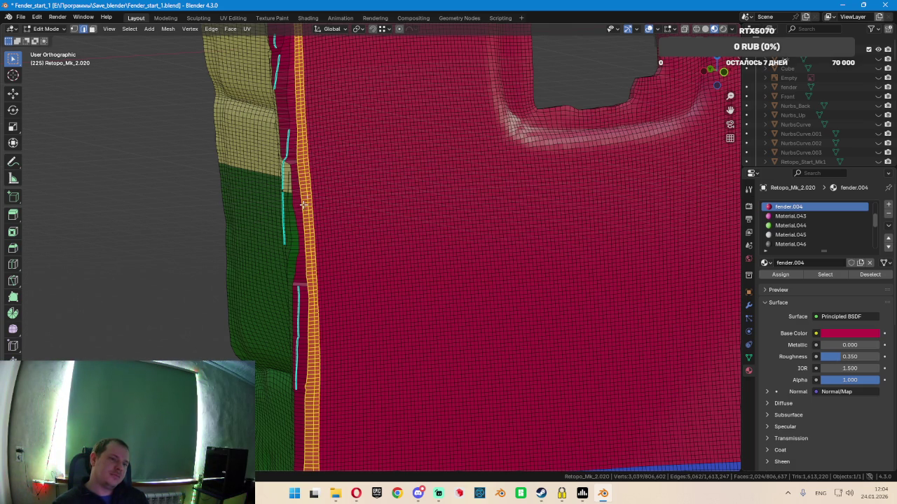
Extend the strip at its lower end toward the blue patch and fill its gap
{"action": "mouse_move", "coordinate": [297, 207]}
{"action": "middle_mouse_down"}
{"action": "mouse_move", "coordinate": [352, 190]}
{"action": "mouse_move", "coordinate": [332, 202]}
{"action": "middle_mouse_up"}
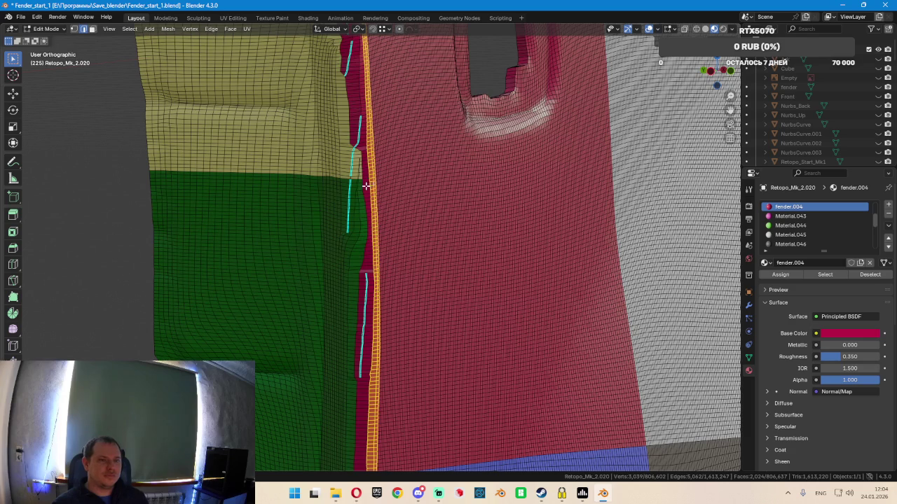
{"action": "scroll", "coordinate": [365, 187], "scroll_direction": "up", "scroll_amount": 3}
{"action": "scroll", "coordinate": [366, 187], "scroll_direction": "up", "scroll_amount": 2}
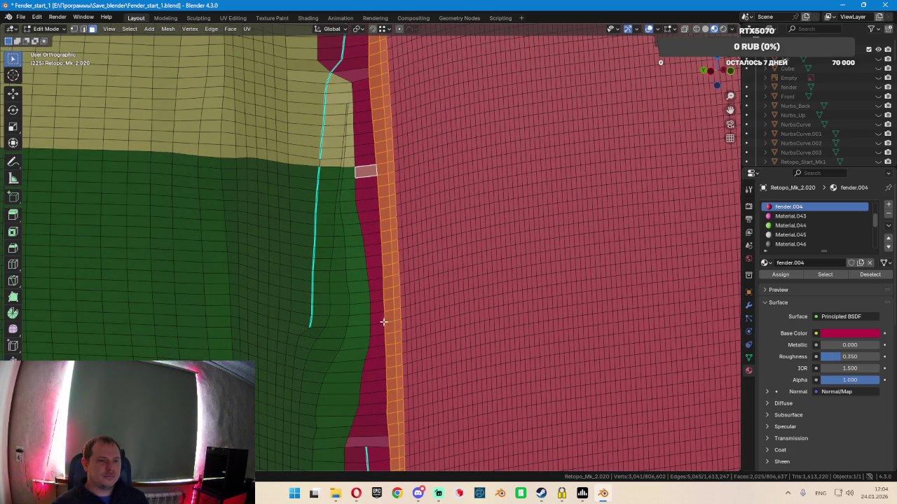
{"action": "scroll", "coordinate": [384, 319], "scroll_direction": "down", "scroll_amount": 3}
{"action": "mouse_move", "coordinate": [384, 311]}
{"action": "middle_mouse_down", "text": "shift"}
{"action": "mouse_move", "coordinate": [314, 274]}
{"action": "mouse_move", "coordinate": [337, 214]}
{"action": "mouse_move", "coordinate": [336, 140]}
{"action": "mouse_move", "coordinate": [351, 230]}
{"action": "mouse_move", "coordinate": [374, 145]}
{"action": "mouse_move", "coordinate": [327, 285]}
{"action": "middle_mouse_up", "text": "shift"}
{"action": "scroll", "coordinate": [328, 287], "scroll_direction": "up", "scroll_amount": 1}
{"action": "scroll", "coordinate": [326, 294], "scroll_direction": "up", "scroll_amount": 1}
{"action": "scroll", "coordinate": [341, 301], "scroll_direction": "up", "scroll_amount": 1}
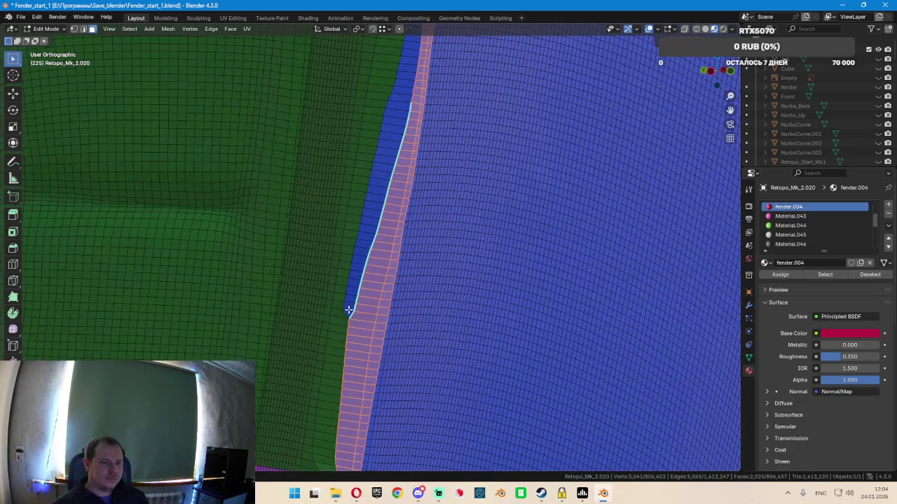
{"action": "mouse_move", "coordinate": [374, 282]}
{"action": "middle_mouse_down"}
{"action": "mouse_move", "coordinate": [392, 336]}
{"action": "mouse_move", "coordinate": [428, 192]}
{"action": "mouse_move", "coordinate": [432, 350]}
{"action": "middle_mouse_up"}
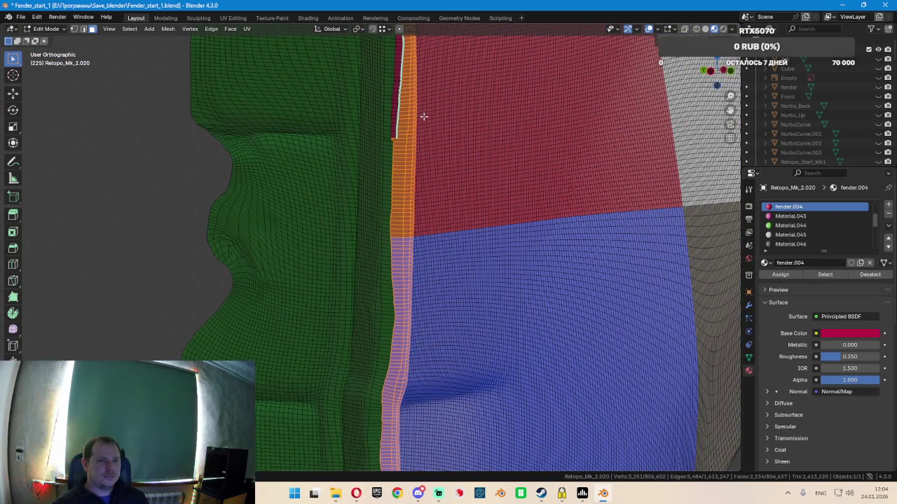
{"action": "middle_click_drag", "start_coordinate": [424, 117], "coordinate": [428, 300], "text": "shift"}
{"action": "scroll", "coordinate": [410, 275], "scroll_direction": "up", "scroll_amount": 2}
{"action": "left_click_drag", "start_coordinate": [398, 369], "coordinate": [397, 377]}
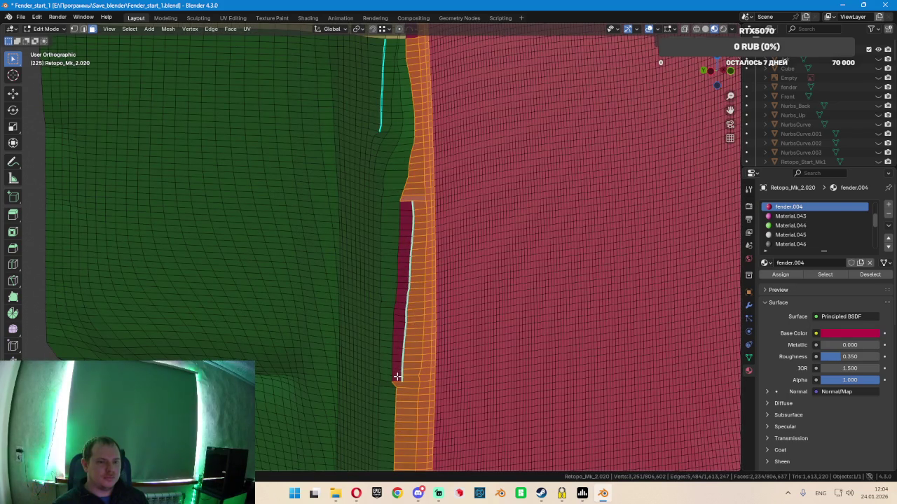
{"action": "key", "text": "f"}
Deselect stray faces at the top and further down the strip
{"action": "mouse_move", "coordinate": [456, 216]}
{"action": "middle_mouse_down"}
{"action": "mouse_move", "coordinate": [464, 219]}
{"action": "mouse_move", "coordinate": [432, 206]}
{"action": "middle_mouse_up"}
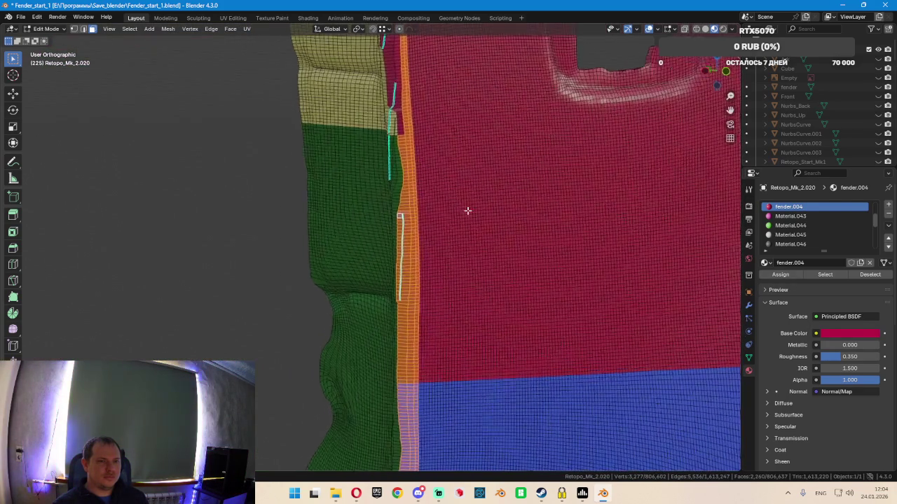
{"action": "middle_click_drag", "start_coordinate": [382, 110], "coordinate": [385, 113]}
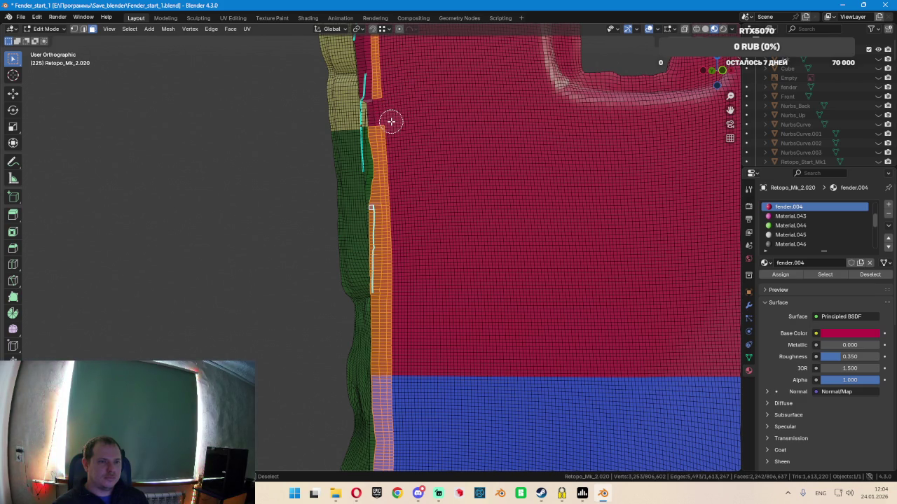
{"action": "middle_click", "coordinate": [393, 127]}
{"action": "mouse_move", "coordinate": [394, 132]}
{"action": "middle_mouse_down"}
{"action": "mouse_move", "coordinate": [399, 257]}
{"action": "mouse_move", "coordinate": [408, 246]}
{"action": "middle_mouse_up"}
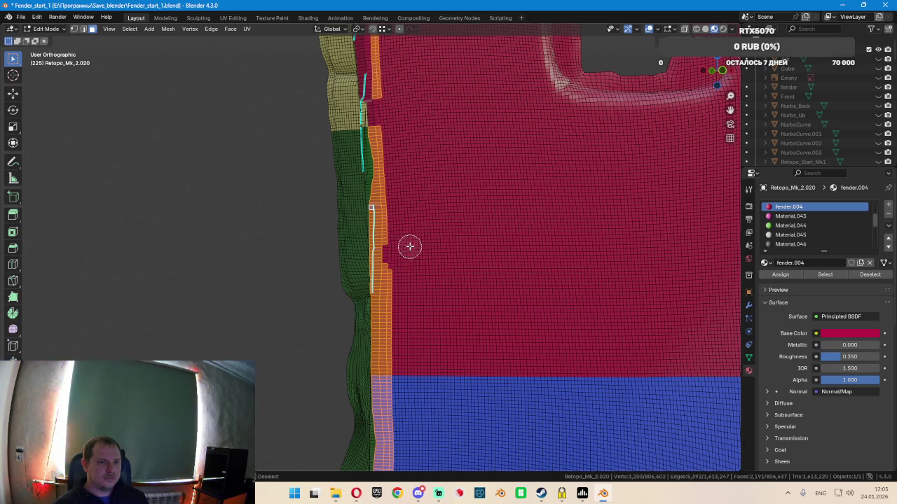
{"action": "key", "text": "Escape"}
With circle select, re-add the strip's notch faces and drop the block right of the strip
{"action": "scroll", "coordinate": [400, 270], "scroll_direction": "up", "scroll_amount": 3}
{"action": "scroll", "coordinate": [358, 235], "scroll_direction": "up", "scroll_amount": 4}
{"action": "key", "text": "c"}
{"action": "mouse_move", "coordinate": [325, 194]}
{"action": "left_mouse_down"}
{"action": "mouse_move", "coordinate": [320, 241]}
{"action": "mouse_move", "coordinate": [370, 287]}
{"action": "mouse_move", "coordinate": [369, 306]}
{"action": "left_mouse_up"}
{"action": "key", "text": "Escape"}
{"action": "key", "text": "c"}
{"action": "middle_click_drag", "start_coordinate": [373, 280], "coordinate": [369, 316]}
{"action": "key", "text": "Escape"}
{"action": "scroll", "coordinate": [380, 301], "scroll_direction": "down", "scroll_amount": 4}
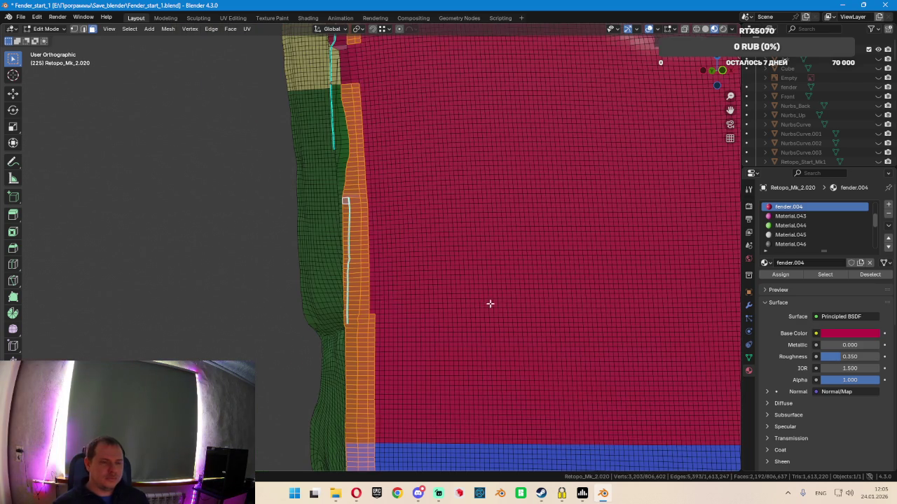
{"action": "middle_click_drag", "start_coordinate": [490, 304], "coordinate": [442, 242], "text": "shift"}
{"action": "middle_click_drag", "start_coordinate": [512, 288], "coordinate": [316, 206]}
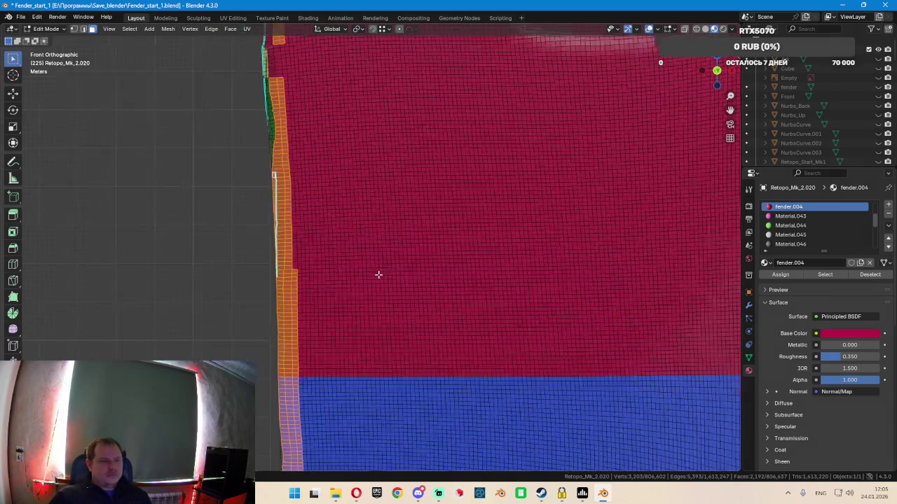
Circle-deselect stray faces on the strip's inner side and right edge
{"action": "key", "text": "c"}
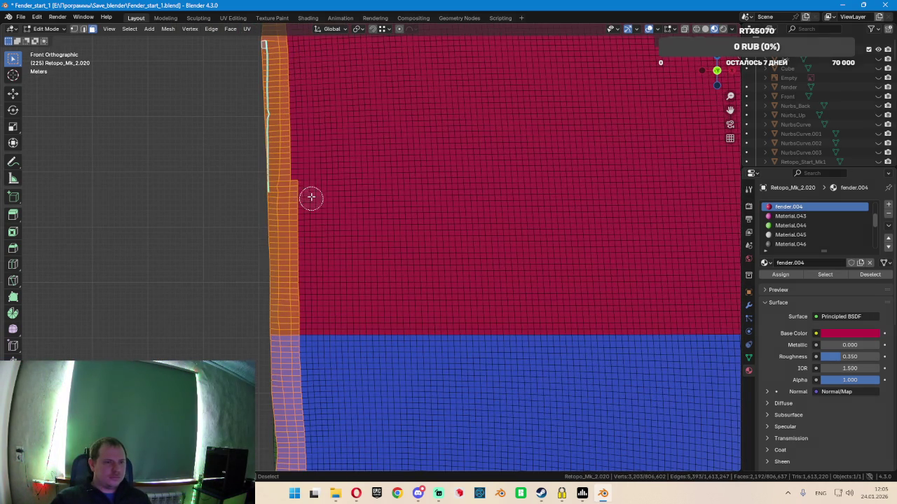
{"action": "mouse_move", "coordinate": [306, 187]}
{"action": "middle_mouse_down"}
{"action": "mouse_move", "coordinate": [302, 320]}
{"action": "mouse_move", "coordinate": [314, 393]}
{"action": "mouse_move", "coordinate": [370, 180]}
{"action": "mouse_move", "coordinate": [322, 192]}
{"action": "mouse_move", "coordinate": [330, 212]}
{"action": "mouse_move", "coordinate": [323, 359]}
{"action": "middle_mouse_up"}
{"action": "scroll", "coordinate": [339, 357], "scroll_direction": "down", "scroll_amount": 1}
{"action": "scroll", "coordinate": [368, 308], "scroll_direction": "down", "scroll_amount": 1}
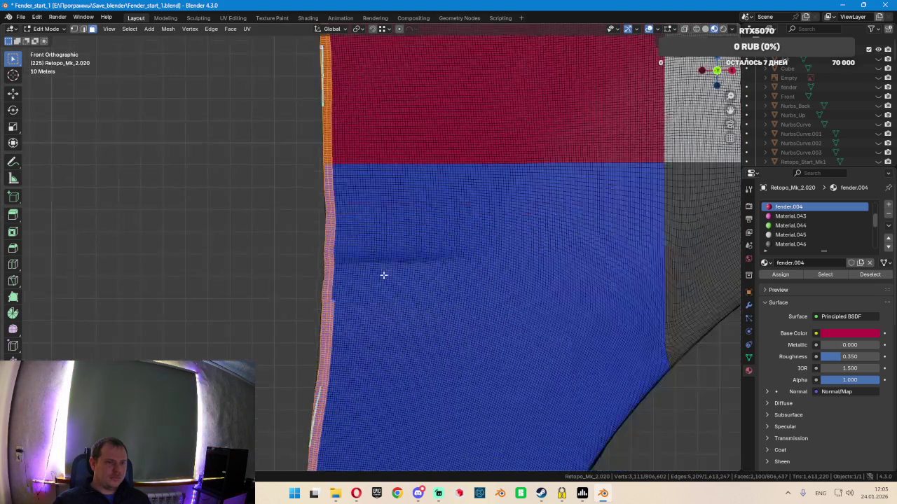
{"action": "scroll", "coordinate": [375, 259], "scroll_direction": "down", "scroll_amount": 1}
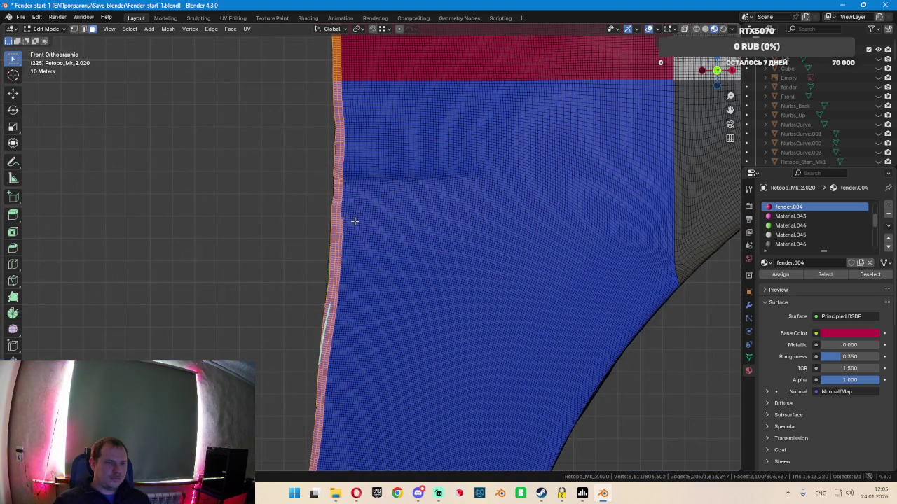
{"action": "scroll", "coordinate": [355, 221], "scroll_direction": "up", "scroll_amount": 2}
{"action": "scroll", "coordinate": [351, 220], "scroll_direction": "up", "scroll_amount": 1}
{"action": "key", "text": "c"}
{"action": "mouse_move", "coordinate": [332, 228]}
{"action": "middle_mouse_down"}
{"action": "mouse_move", "coordinate": [326, 262]}
{"action": "mouse_move", "coordinate": [308, 237]}
{"action": "middle_mouse_up"}
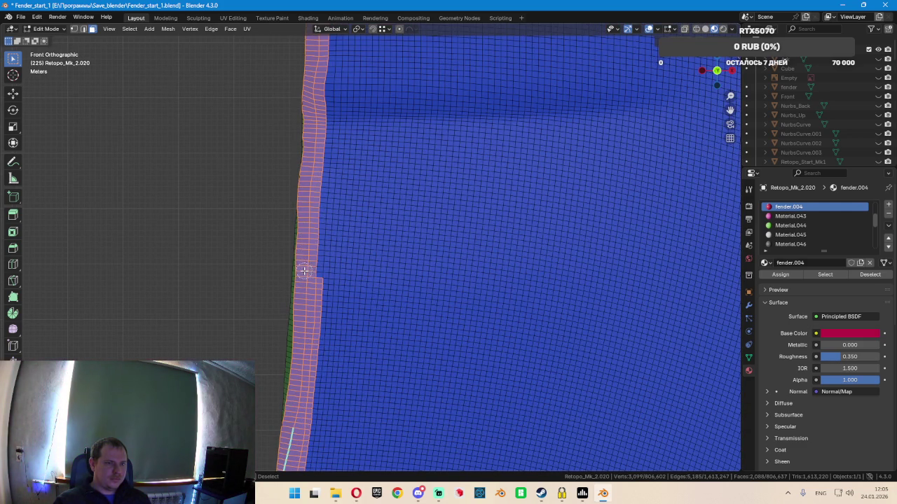
Continue trimming faces off the strip's lower right edge while panning down its length
{"action": "mouse_move", "coordinate": [376, 333]}
{"action": "middle_mouse_down", "text": "shift"}
{"action": "mouse_move", "coordinate": [413, 194]}
{"action": "mouse_move", "coordinate": [406, 174]}
{"action": "middle_mouse_up", "text": "shift"}
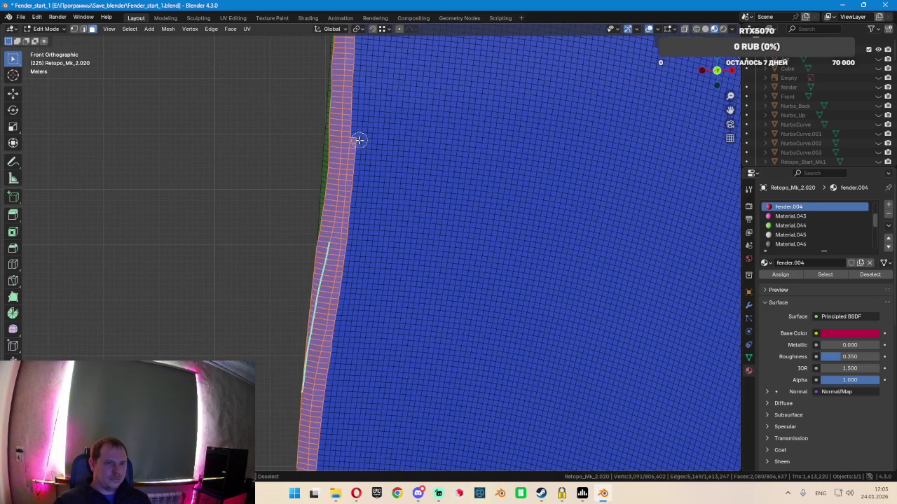
{"action": "middle_click_drag", "start_coordinate": [359, 141], "coordinate": [359, 174]}
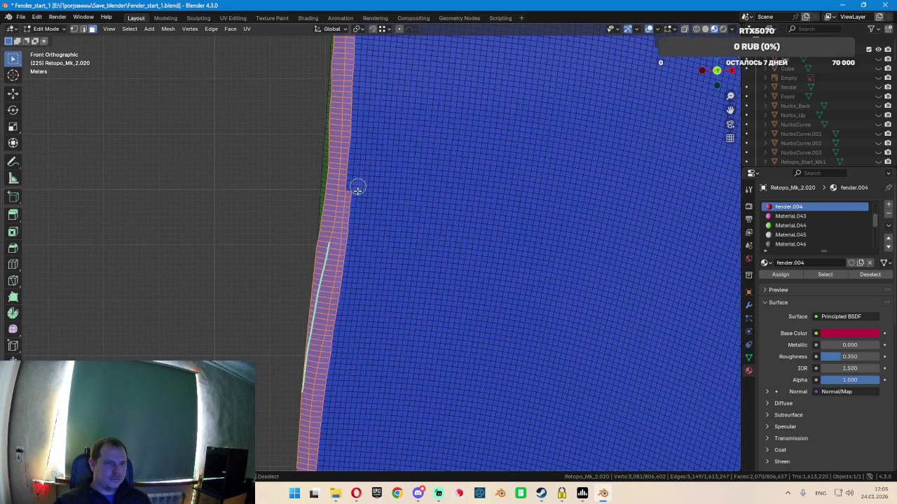
{"action": "middle_click_drag", "start_coordinate": [350, 254], "coordinate": [339, 320]}
{"action": "mouse_move", "coordinate": [410, 321]}
{"action": "middle_mouse_down", "text": "shift"}
{"action": "mouse_move", "coordinate": [441, 194]}
{"action": "mouse_move", "coordinate": [387, 187]}
{"action": "mouse_move", "coordinate": [364, 208]}
{"action": "mouse_move", "coordinate": [356, 297]}
{"action": "middle_mouse_up", "text": "shift"}
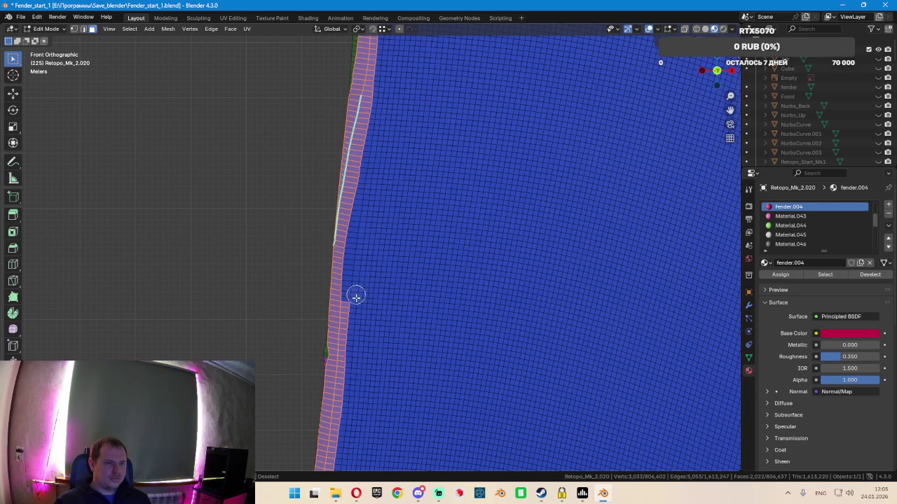
{"action": "mouse_move", "coordinate": [425, 303]}
{"action": "middle_mouse_down", "text": "shift"}
{"action": "mouse_move", "coordinate": [461, 140]}
{"action": "mouse_move", "coordinate": [399, 132]}
{"action": "mouse_move", "coordinate": [376, 152]}
{"action": "mouse_move", "coordinate": [372, 244]}
{"action": "mouse_move", "coordinate": [431, 199]}
{"action": "mouse_move", "coordinate": [470, 194]}
{"action": "mouse_move", "coordinate": [509, 209]}
{"action": "mouse_move", "coordinate": [520, 201]}
{"action": "mouse_move", "coordinate": [510, 289]}
{"action": "middle_mouse_up", "text": "shift"}
{"action": "key", "text": "c"}
{"action": "key", "text": "Escape"}
{"action": "scroll", "coordinate": [526, 193], "scroll_direction": "up", "scroll_amount": 3}
{"action": "scroll", "coordinate": [532, 267], "scroll_direction": "down", "scroll_amount": 3}
In wireframe front view, circle-deselect strip faces up to the strip's top
{"action": "key", "text": "shift+z"}
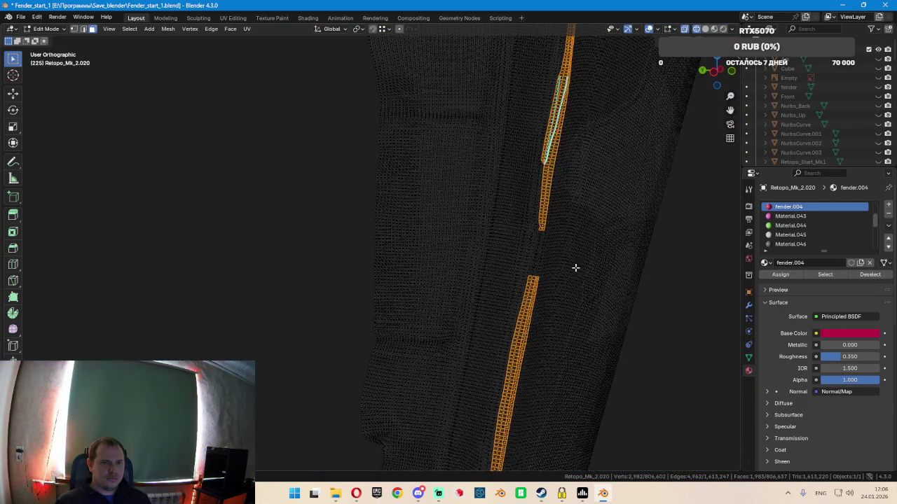
{"action": "key", "text": "KP_1"}
{"action": "scroll", "coordinate": [604, 235], "scroll_direction": "down", "scroll_amount": 3}
{"action": "scroll", "coordinate": [469, 297], "scroll_direction": "down", "scroll_amount": 2}
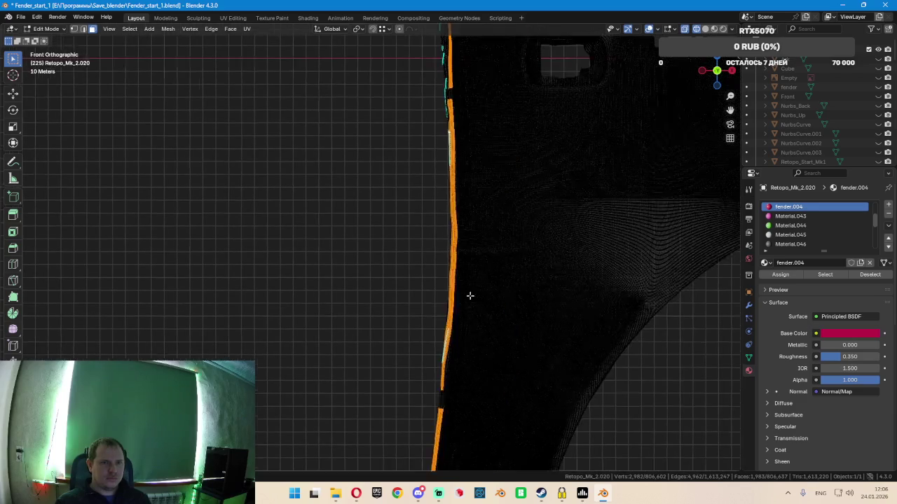
{"action": "scroll", "coordinate": [488, 102], "scroll_direction": "down", "scroll_amount": 1}
{"action": "scroll", "coordinate": [443, 214], "scroll_direction": "down", "scroll_amount": 2}
{"action": "key", "text": "c"}
{"action": "middle_click_drag", "start_coordinate": [428, 226], "coordinate": [419, 72]}
{"action": "key", "text": "Escape"}
Deselect the leftover edges at the strip's upper part, ends, and lower down
{"action": "mouse_move", "coordinate": [477, 102]}
{"action": "middle_mouse_down", "text": "shift"}
{"action": "mouse_move", "coordinate": [472, 246]}
{"action": "mouse_move", "coordinate": [426, 175]}
{"action": "mouse_move", "coordinate": [408, 108]}
{"action": "mouse_move", "coordinate": [428, 64]}
{"action": "mouse_move", "coordinate": [455, 42]}
{"action": "middle_mouse_up", "text": "shift"}
{"action": "key", "text": "c"}
{"action": "key", "text": "Escape"}
{"action": "mouse_move", "coordinate": [498, 66]}
{"action": "middle_mouse_down", "text": "shift"}
{"action": "mouse_move", "coordinate": [432, 252]}
{"action": "mouse_move", "coordinate": [358, 254]}
{"action": "mouse_move", "coordinate": [419, 204]}
{"action": "middle_mouse_up", "text": "shift"}
{"action": "key", "text": "c"}
{"action": "mouse_move", "coordinate": [452, 172]}
{"action": "middle_mouse_down"}
{"action": "mouse_move", "coordinate": [489, 133]}
{"action": "mouse_move", "coordinate": [492, 84]}
{"action": "middle_mouse_up"}
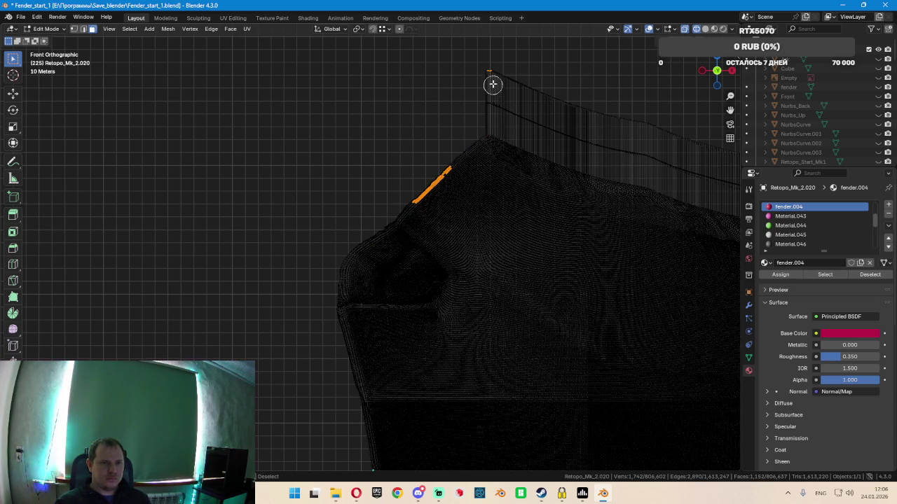
{"action": "mouse_move", "coordinate": [456, 152]}
{"action": "middle_mouse_down"}
{"action": "mouse_move", "coordinate": [414, 210]}
{"action": "mouse_move", "coordinate": [497, 342]}
{"action": "mouse_move", "coordinate": [481, 250]}
{"action": "mouse_move", "coordinate": [477, 290]}
{"action": "mouse_move", "coordinate": [456, 320]}
{"action": "middle_mouse_up"}
{"action": "key", "text": "Escape"}
{"action": "mouse_move", "coordinate": [526, 287]}
{"action": "middle_mouse_down", "text": "shift"}
{"action": "mouse_move", "coordinate": [491, 152]}
{"action": "mouse_move", "coordinate": [433, 129]}
{"action": "middle_mouse_up", "text": "shift"}
{"action": "scroll", "coordinate": [392, 288], "scroll_direction": "up", "scroll_amount": 4}
{"action": "mouse_move", "coordinate": [333, 244]}
{"action": "middle_mouse_down"}
{"action": "mouse_move", "coordinate": [315, 382]}
{"action": "mouse_move", "coordinate": [432, 293]}
{"action": "middle_mouse_up"}
{"action": "key", "text": "Escape"}
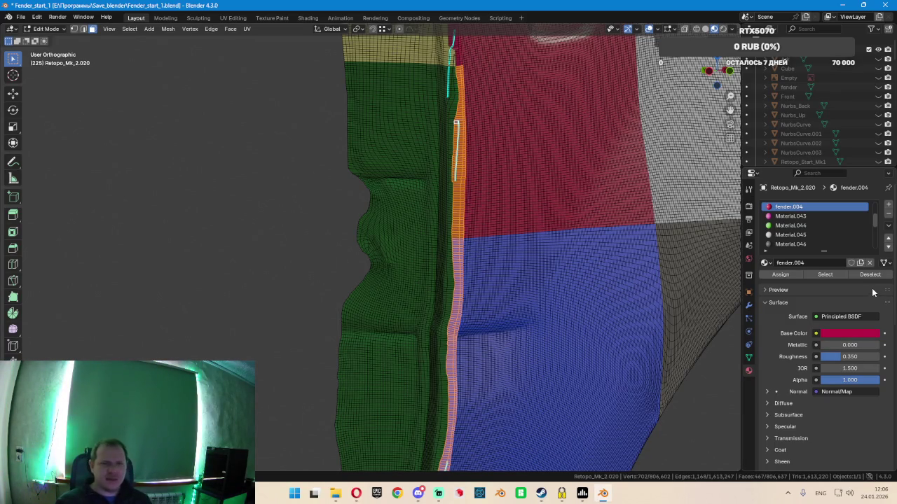
Give the seam strip the green Material.051, then replace the selection with a single face
{"action": "scroll", "coordinate": [778, 245], "scroll_direction": "down", "scroll_amount": 3}
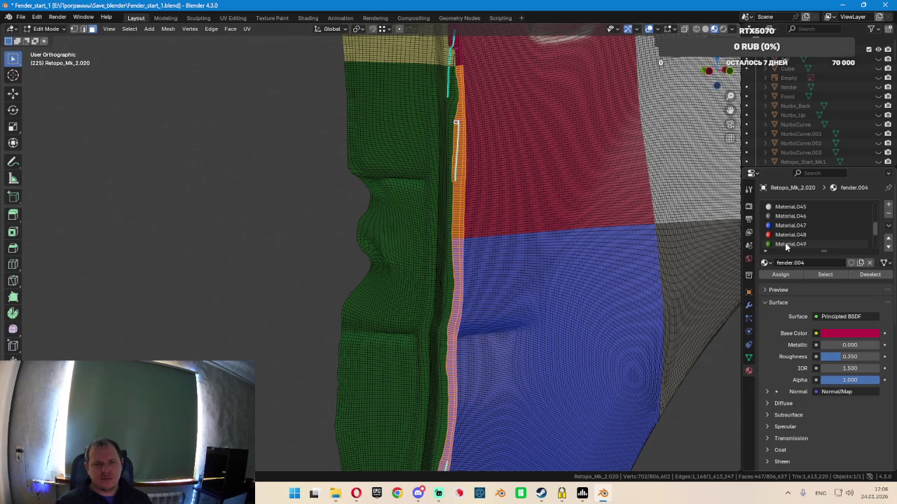
{"action": "scroll", "coordinate": [786, 245], "scroll_direction": "down", "scroll_amount": 3}
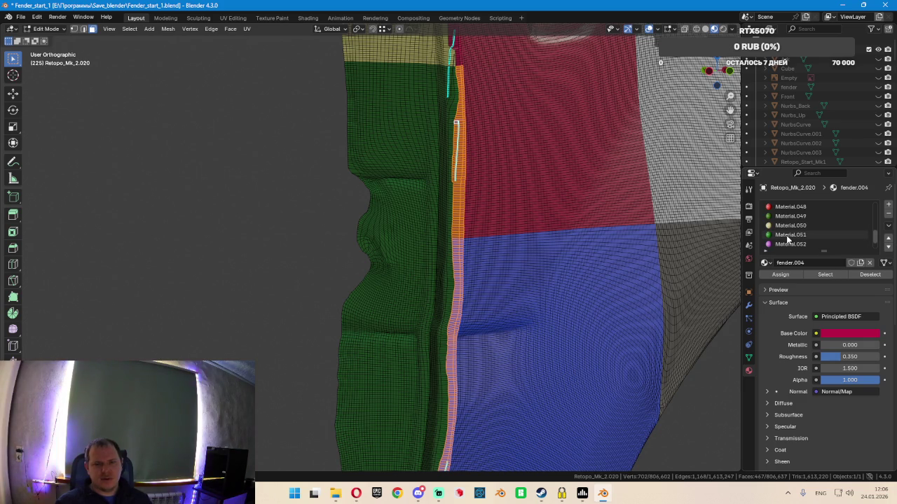
{"action": "left_click", "coordinate": [788, 235]}
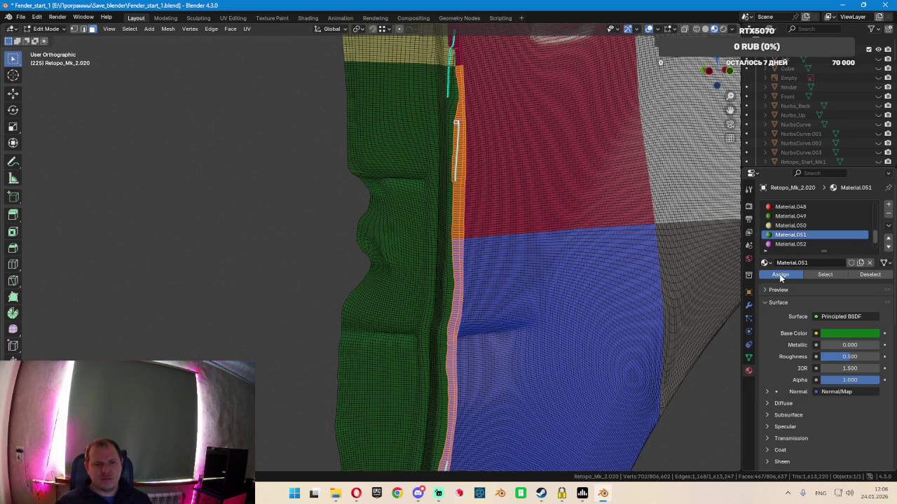
{"action": "left_click", "coordinate": [429, 237]}
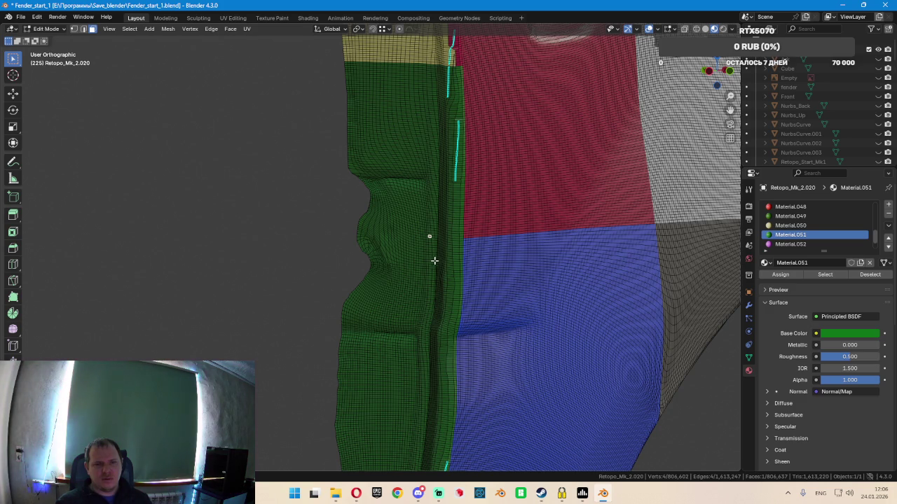
{"action": "mouse_move", "coordinate": [447, 261]}
{"action": "middle_mouse_down"}
{"action": "mouse_move", "coordinate": [521, 250]}
{"action": "mouse_move", "coordinate": [489, 248]}
{"action": "mouse_move", "coordinate": [540, 250]}
{"action": "middle_mouse_up"}
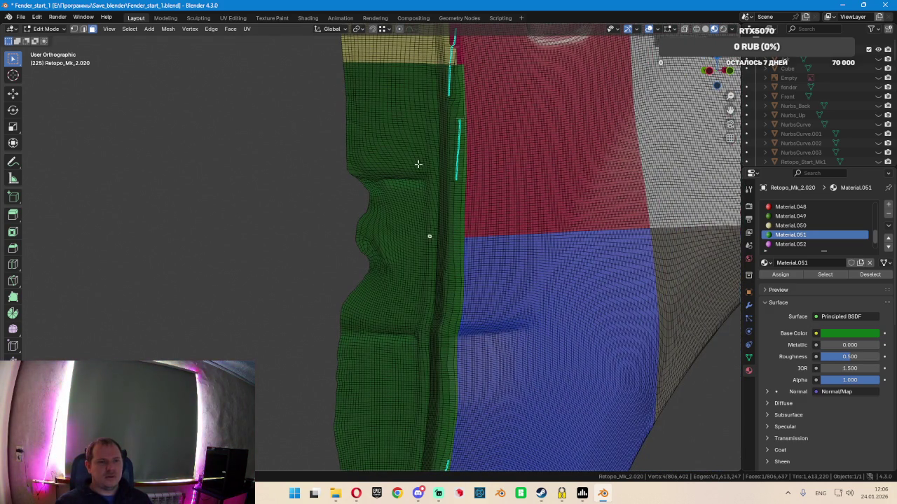
{"action": "scroll", "coordinate": [558, 196], "scroll_direction": "up", "scroll_amount": 4}
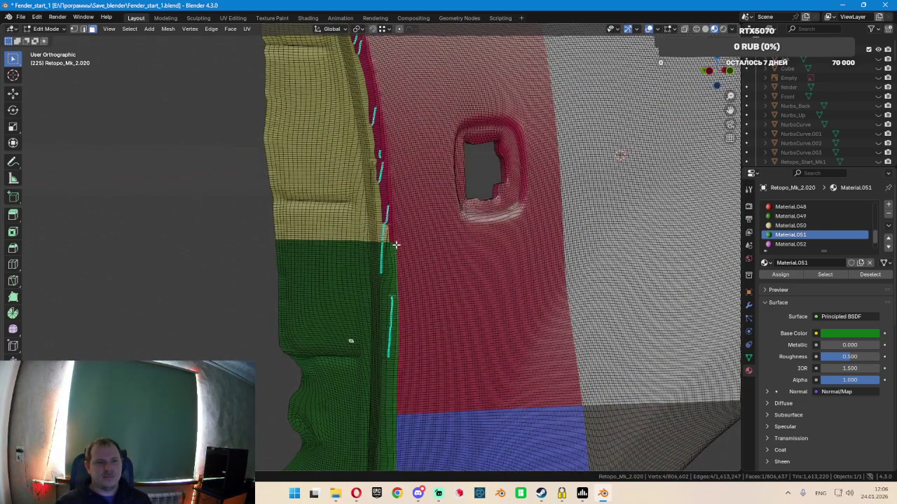
In edge select mode, grow the red panel's edge loop into a band about three loops wide
{"action": "scroll", "coordinate": [411, 250], "scroll_direction": "up", "scroll_amount": 2}
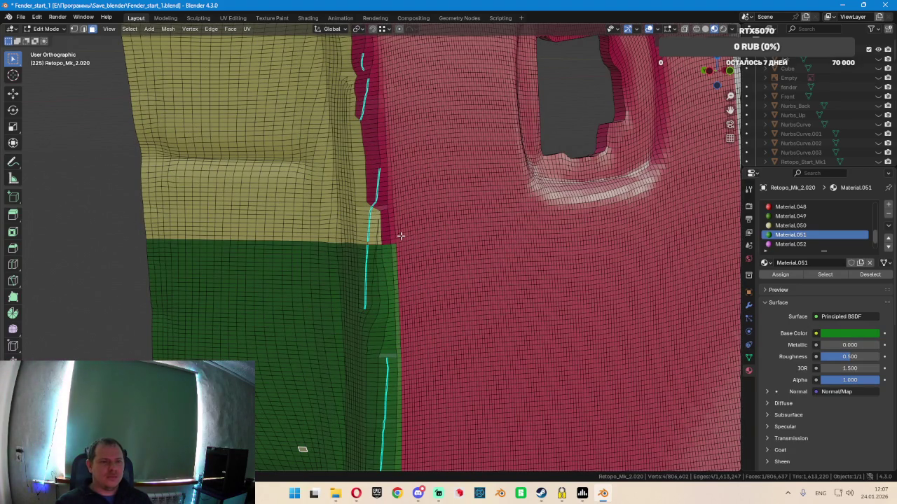
{"action": "key", "text": "2"}
{"action": "mouse_move", "coordinate": [489, 242]}
{"action": "middle_mouse_down"}
{"action": "mouse_move", "coordinate": [507, 240]}
{"action": "mouse_move", "coordinate": [396, 244]}
{"action": "middle_mouse_up"}
{"action": "left_click", "coordinate": [396, 242], "text": "alt"}
{"action": "scroll", "coordinate": [412, 204], "scroll_direction": "down", "scroll_amount": 2}
{"action": "middle_click_drag", "start_coordinate": [410, 174], "coordinate": [416, 278]}
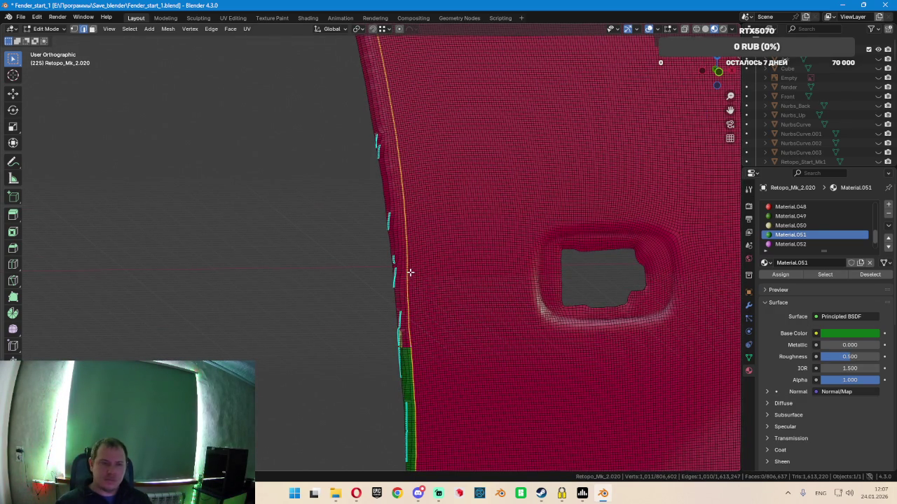
{"action": "key", "text": "ctrl+KP_Add"}
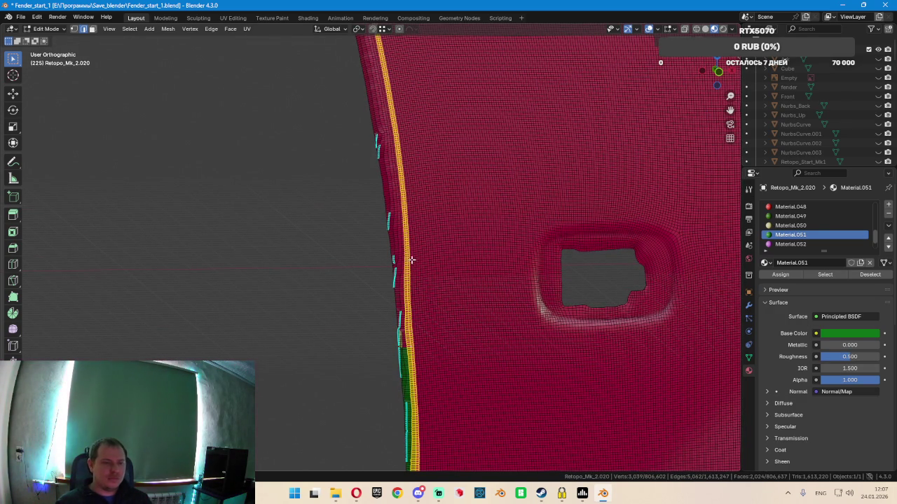
Make fender.004 the active material for the selected band
{"action": "mouse_move", "coordinate": [365, 256]}
{"action": "middle_mouse_down"}
{"action": "mouse_move", "coordinate": [392, 254]}
{"action": "mouse_move", "coordinate": [413, 372]}
{"action": "mouse_move", "coordinate": [448, 260]}
{"action": "mouse_move", "coordinate": [460, 330]}
{"action": "middle_mouse_up"}
{"action": "scroll", "coordinate": [461, 330], "scroll_direction": "up", "scroll_amount": 4}
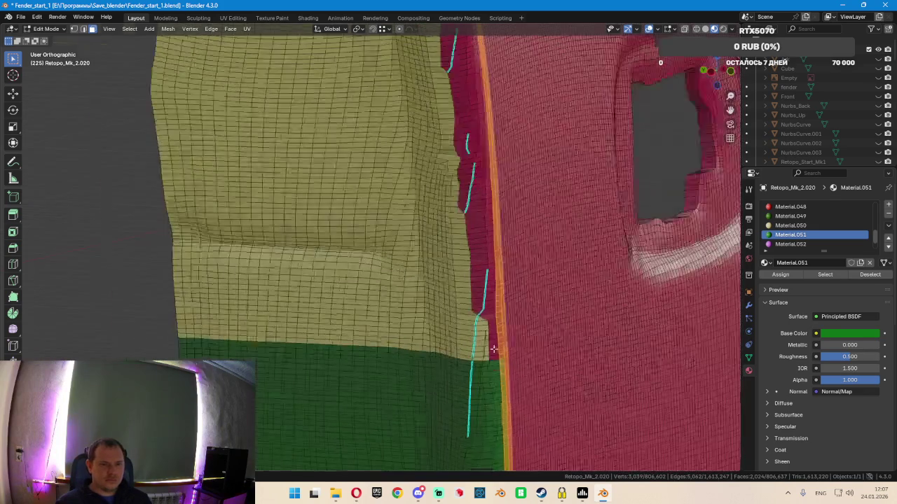
{"action": "scroll", "coordinate": [498, 361], "scroll_direction": "up", "scroll_amount": 4}
{"action": "left_click", "coordinate": [497, 360]}
{"action": "scroll", "coordinate": [497, 360], "scroll_direction": "down", "scroll_amount": 5}
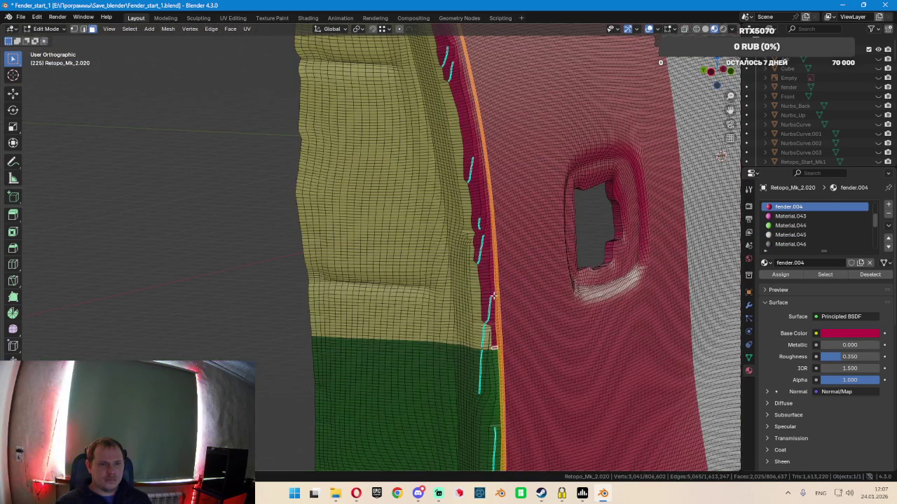
{"action": "mouse_move", "coordinate": [497, 360]}
{"action": "middle_mouse_down"}
{"action": "mouse_move", "coordinate": [481, 218]}
{"action": "mouse_move", "coordinate": [462, 235]}
{"action": "middle_mouse_up"}
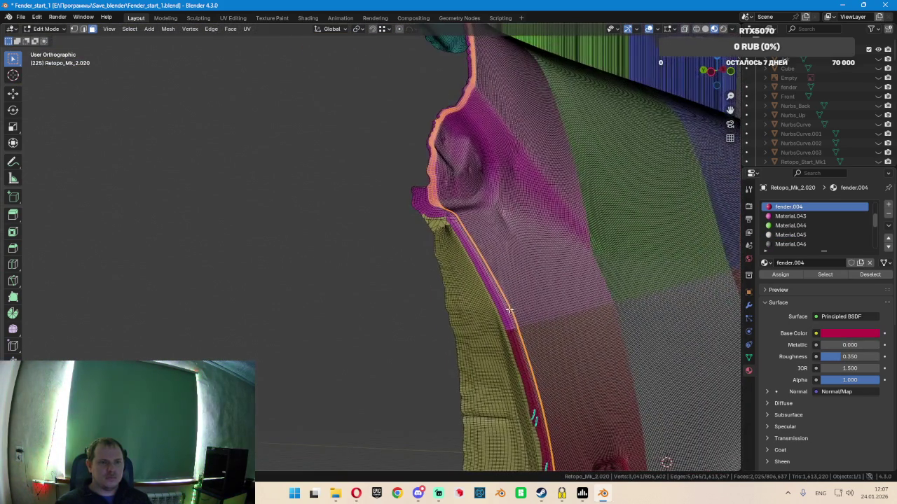
Select the face loop and a path of faces along the fender's edge strip
{"action": "scroll", "coordinate": [462, 235], "scroll_direction": "up", "scroll_amount": 2}
{"action": "scroll", "coordinate": [457, 240], "scroll_direction": "up", "scroll_amount": 2}
{"action": "scroll", "coordinate": [457, 240], "scroll_direction": "up", "scroll_amount": 1}
{"action": "scroll", "coordinate": [452, 239], "scroll_direction": "up", "scroll_amount": 2}
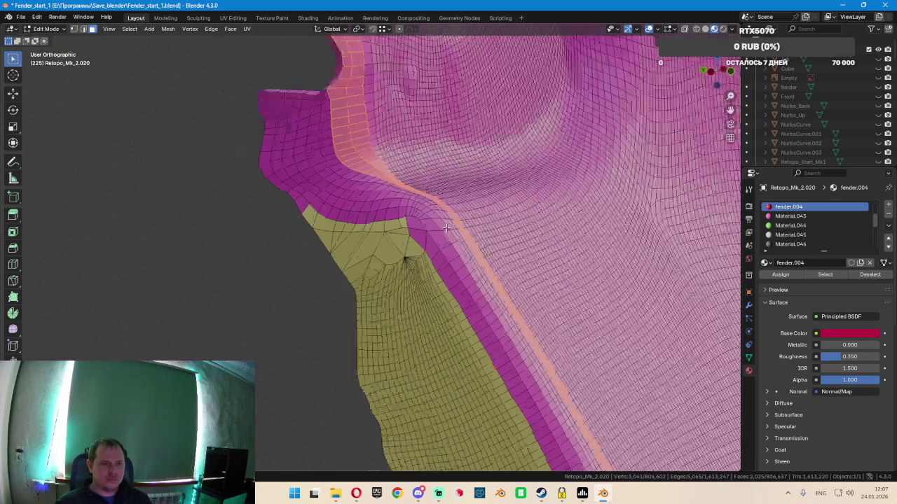
{"action": "scroll", "coordinate": [444, 229], "scroll_direction": "up", "scroll_amount": 2}
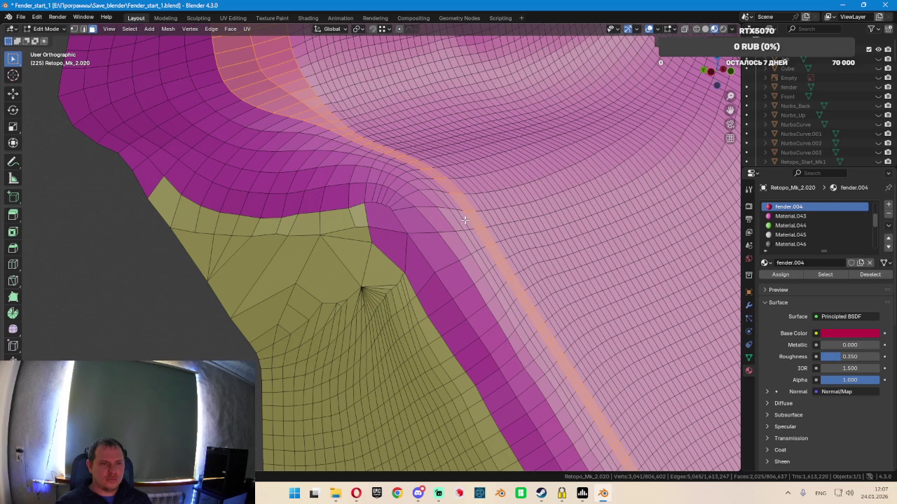
{"action": "left_click", "coordinate": [459, 221], "text": "alt+shift"}
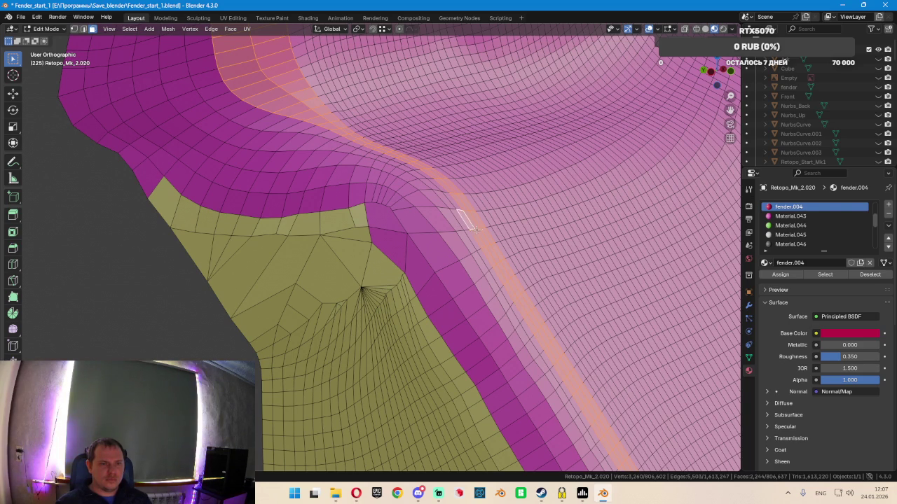
{"action": "left_click", "coordinate": [396, 220], "text": "ctrl"}
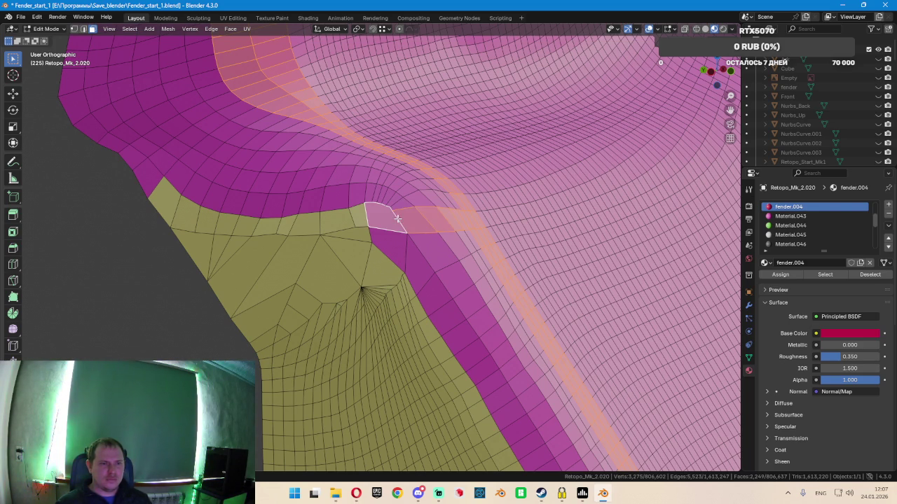
{"action": "left_click", "coordinate": [449, 199], "text": "shift"}
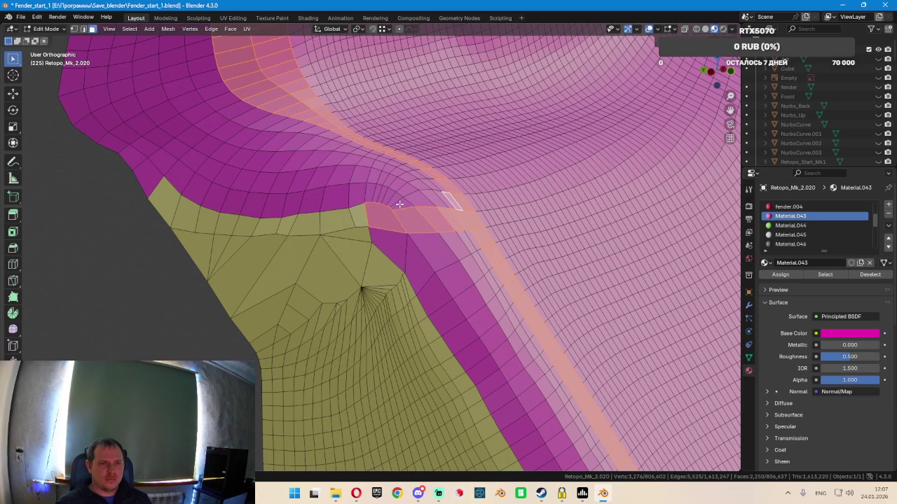
{"action": "left_click", "coordinate": [415, 217], "text": "ctrl"}
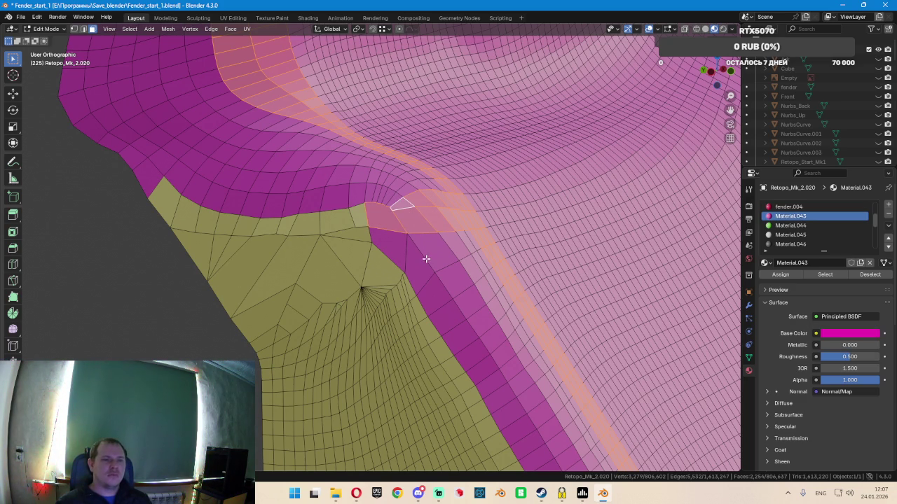
Extrude a new face toward the corner and add more strip faces to the selection
{"action": "right_click", "coordinate": [395, 248], "text": "ctrl"}
{"action": "scroll", "coordinate": [478, 262], "scroll_direction": "down", "scroll_amount": 3}
{"action": "mouse_move", "coordinate": [480, 261]}
{"action": "middle_mouse_down"}
{"action": "mouse_move", "coordinate": [511, 266]}
{"action": "mouse_move", "coordinate": [453, 264]}
{"action": "middle_mouse_up"}
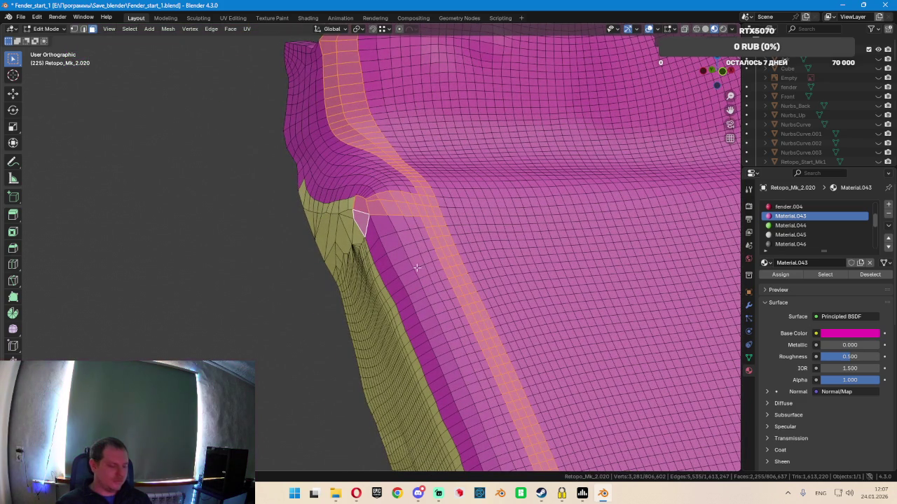
{"action": "mouse_move", "coordinate": [378, 235]}
{"action": "left_mouse_down"}
{"action": "mouse_move", "coordinate": [393, 254]}
{"action": "mouse_move", "coordinate": [407, 229]}
{"action": "mouse_move", "coordinate": [442, 336]}
{"action": "mouse_move", "coordinate": [404, 278]}
{"action": "mouse_move", "coordinate": [442, 365]}
{"action": "mouse_move", "coordinate": [462, 343]}
{"action": "left_mouse_up"}
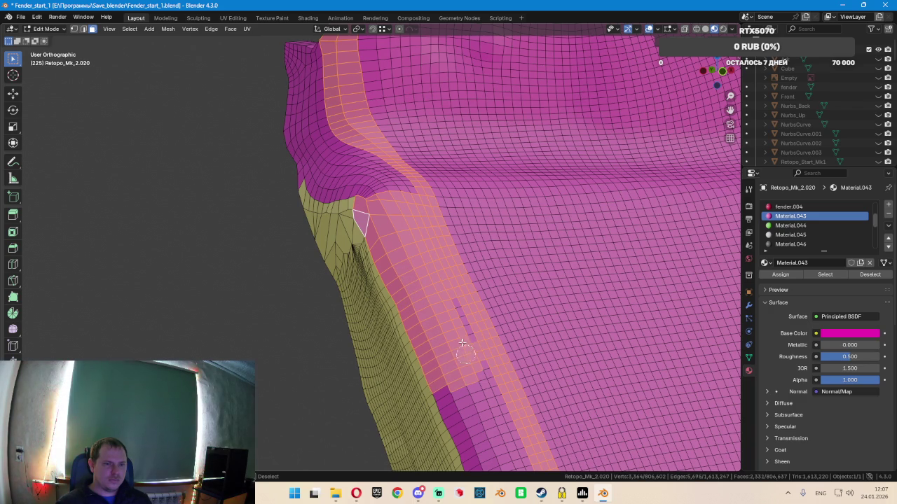
{"action": "key", "text": "KP_1"}
{"action": "scroll", "coordinate": [455, 303], "scroll_direction": "up", "scroll_amount": 1}
{"action": "scroll", "coordinate": [420, 291], "scroll_direction": "up", "scroll_amount": 1}
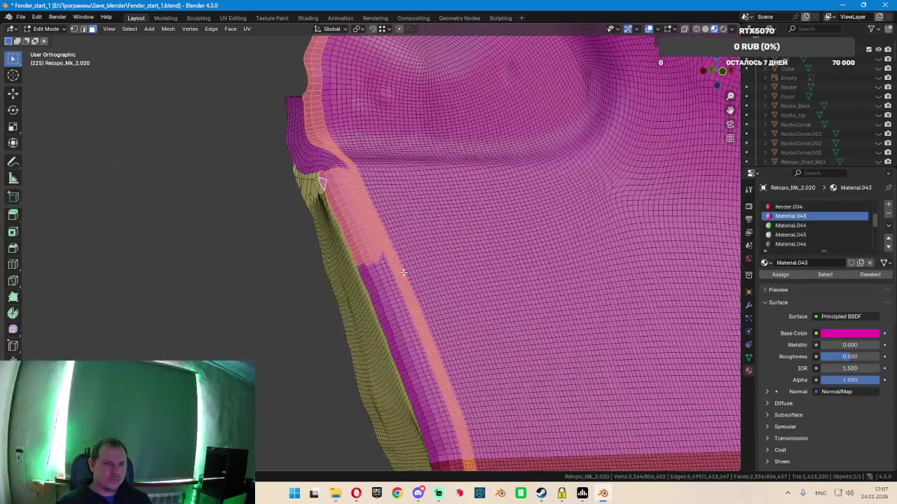
{"action": "scroll", "coordinate": [385, 280], "scroll_direction": "up", "scroll_amount": 1}
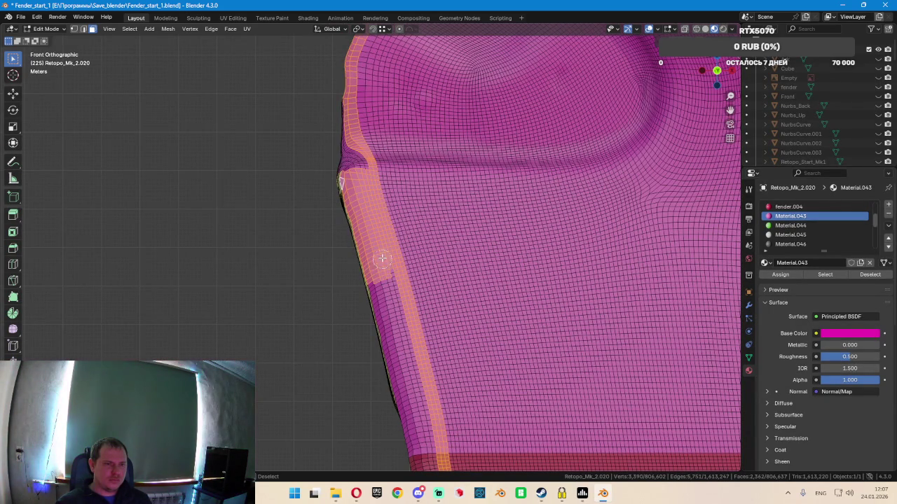
Circle-select to drop stray edge faces and add the remaining strip faces
{"action": "left_click_drag", "start_coordinate": [382, 277], "coordinate": [379, 309]}
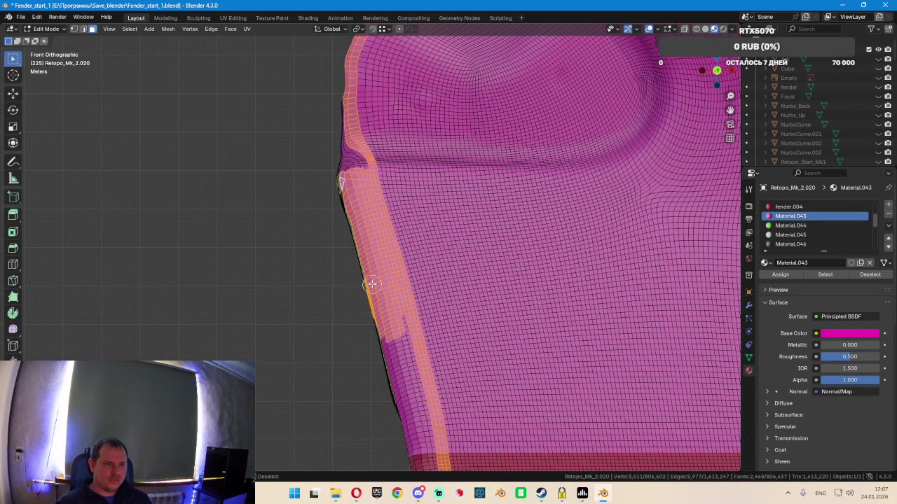
{"action": "middle_click_drag", "start_coordinate": [407, 336], "coordinate": [403, 286]}
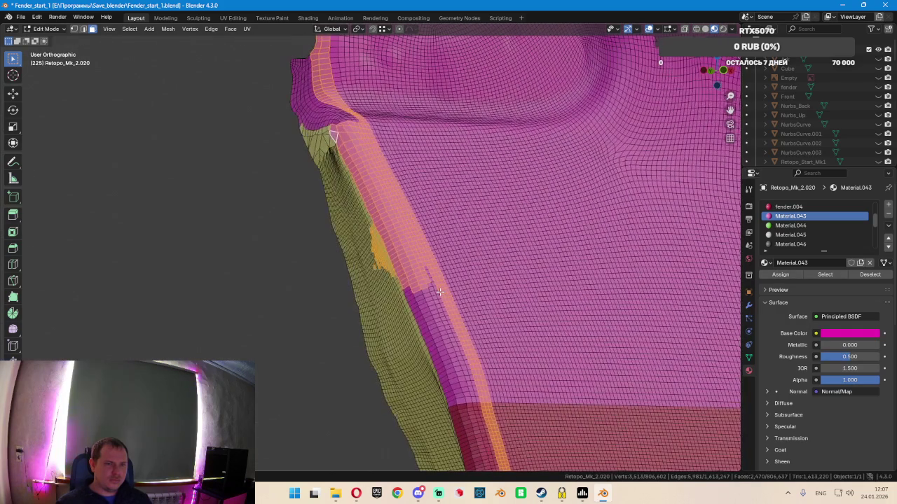
{"action": "left_click_drag", "start_coordinate": [379, 279], "coordinate": [366, 245], "text": "ctrl"}
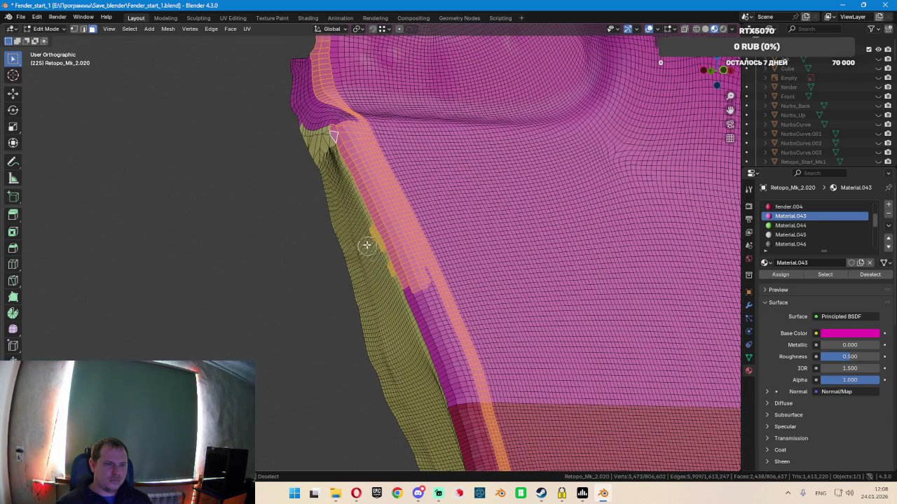
{"action": "mouse_move", "coordinate": [409, 290]}
{"action": "left_mouse_down"}
{"action": "mouse_move", "coordinate": [426, 310]}
{"action": "mouse_move", "coordinate": [420, 278]}
{"action": "mouse_move", "coordinate": [434, 344]}
{"action": "mouse_move", "coordinate": [441, 324]}
{"action": "mouse_move", "coordinate": [463, 377]}
{"action": "left_mouse_up"}
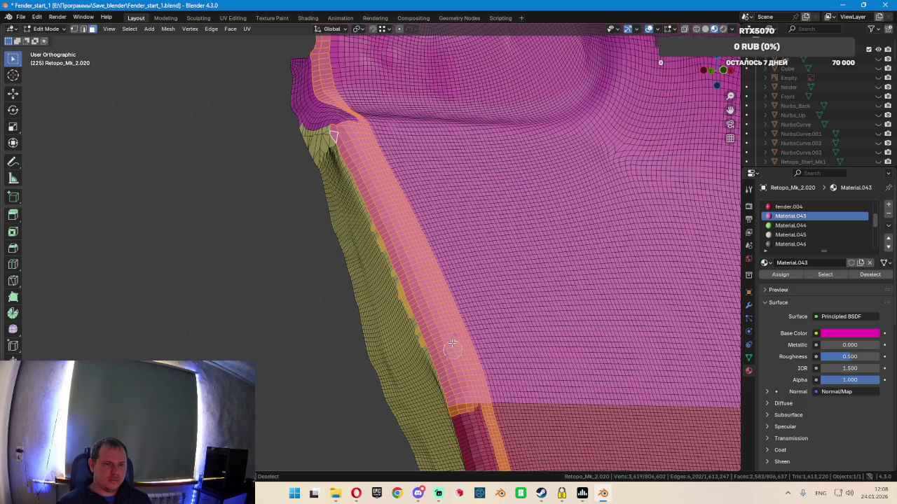
{"action": "middle_click_drag", "start_coordinate": [463, 389], "coordinate": [443, 312]}
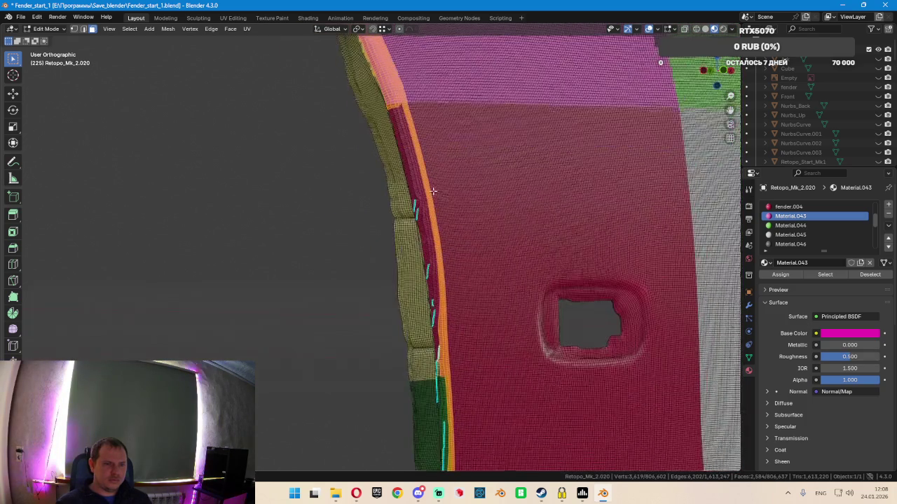
Paint-select the strip faces up and down the narrow edge strip with circle select
{"action": "scroll", "coordinate": [443, 311], "scroll_direction": "up", "scroll_amount": 3}
{"action": "scroll", "coordinate": [424, 371], "scroll_direction": "up", "scroll_amount": 4}
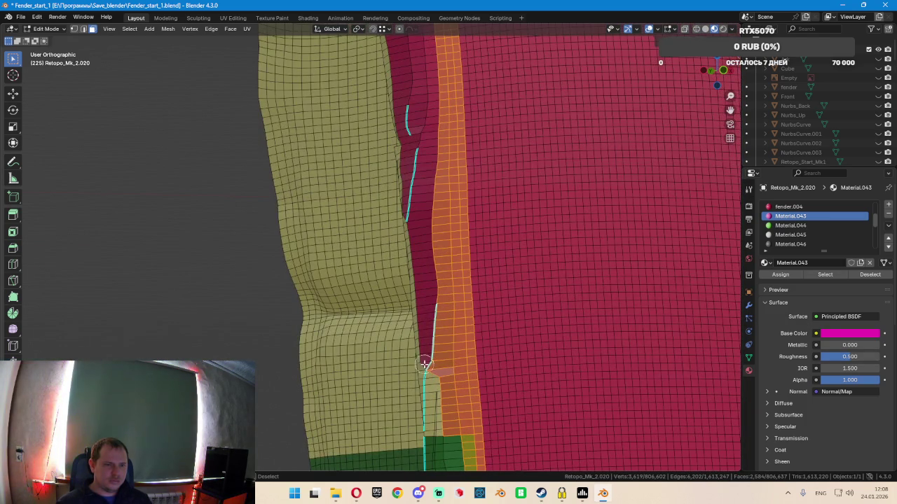
{"action": "mouse_move", "coordinate": [425, 362]}
{"action": "left_mouse_down"}
{"action": "mouse_move", "coordinate": [416, 154]}
{"action": "mouse_move", "coordinate": [416, 215]}
{"action": "left_mouse_up"}
{"action": "mouse_move", "coordinate": [418, 138]}
{"action": "left_mouse_down"}
{"action": "mouse_move", "coordinate": [417, 35]}
{"action": "mouse_move", "coordinate": [424, 130]}
{"action": "left_mouse_up"}
{"action": "middle_click_drag", "start_coordinate": [424, 130], "coordinate": [428, 271]}
{"action": "mouse_move", "coordinate": [428, 271]}
{"action": "left_mouse_down"}
{"action": "mouse_move", "coordinate": [419, 186]}
{"action": "mouse_move", "coordinate": [443, 280]}
{"action": "left_mouse_up"}
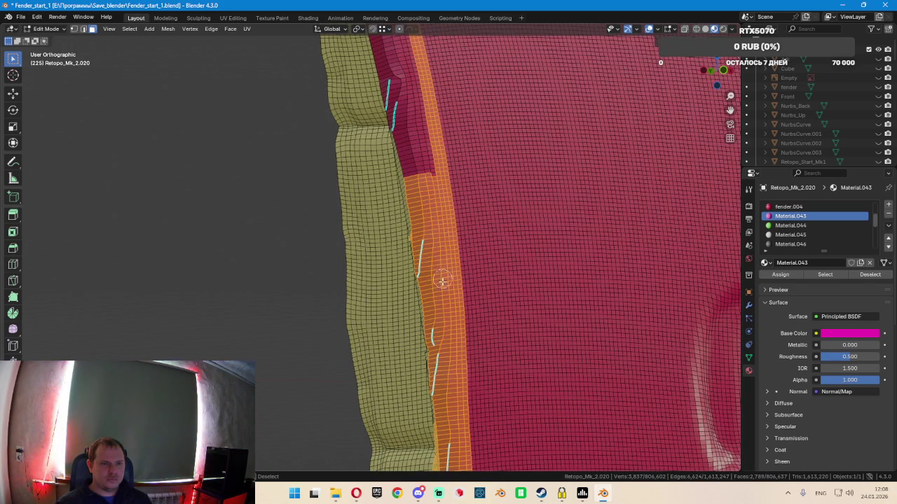
{"action": "middle_click_drag", "start_coordinate": [443, 281], "coordinate": [422, 305]}
{"action": "mouse_move", "coordinate": [422, 305]}
{"action": "left_mouse_down"}
{"action": "mouse_move", "coordinate": [397, 185]}
{"action": "mouse_move", "coordinate": [422, 288]}
{"action": "left_mouse_up"}
{"action": "mouse_move", "coordinate": [400, 256]}
{"action": "left_mouse_down"}
{"action": "mouse_move", "coordinate": [382, 137]}
{"action": "mouse_move", "coordinate": [401, 151]}
{"action": "left_mouse_up"}
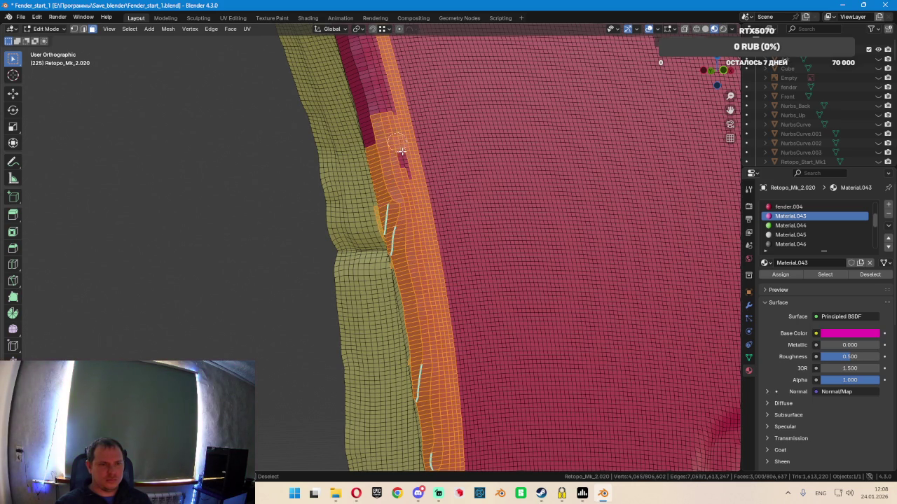
{"action": "right_click", "coordinate": [408, 196]}
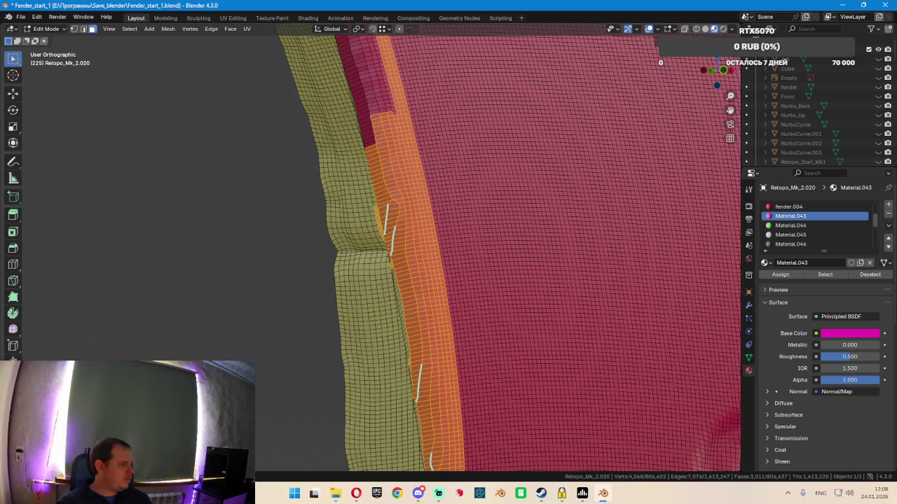
Add the dark-red strip faces along the edge, then select a single yellow-patch face
{"action": "key", "text": "alt+Tab"}
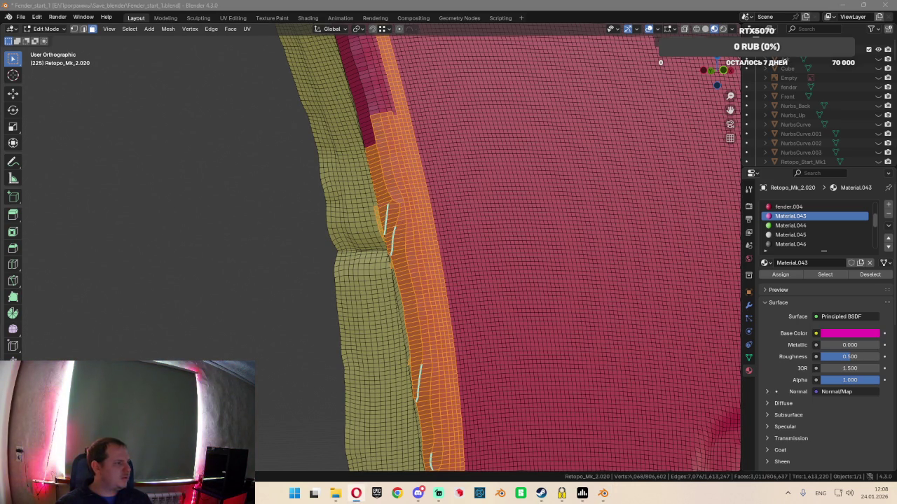
{"action": "middle_click_drag", "start_coordinate": [334, 302], "coordinate": [442, 278]}
{"action": "mouse_move", "coordinate": [471, 339]}
{"action": "left_mouse_down"}
{"action": "mouse_move", "coordinate": [440, 162]}
{"action": "mouse_move", "coordinate": [484, 315]}
{"action": "left_mouse_up"}
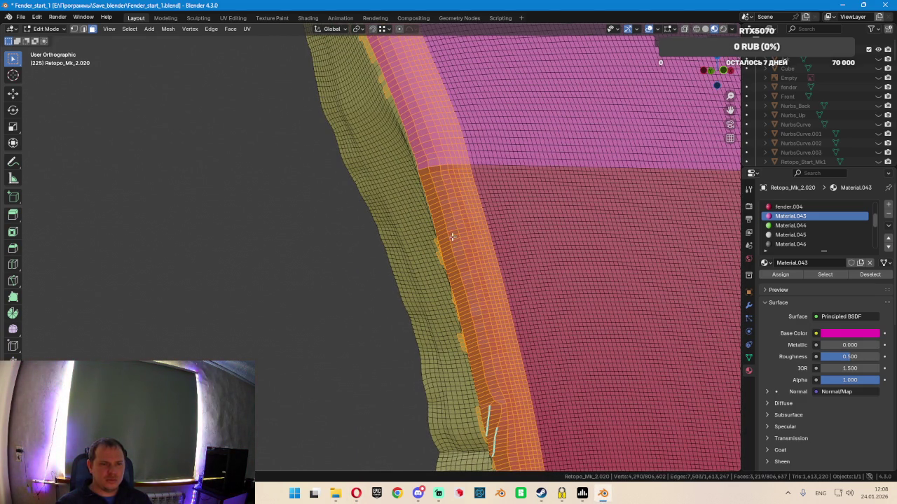
{"action": "scroll", "coordinate": [795, 239], "scroll_direction": "down", "scroll_amount": 1}
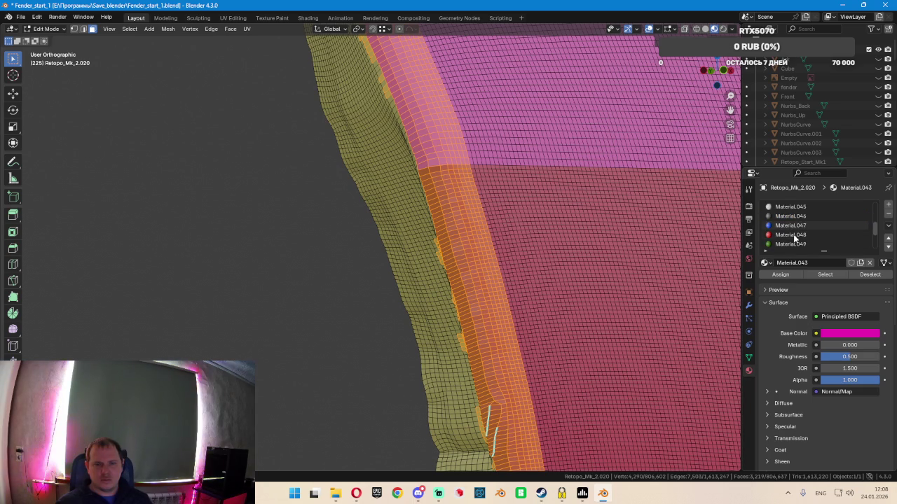
{"action": "scroll", "coordinate": [795, 239], "scroll_direction": "down", "scroll_amount": 1}
{"action": "scroll", "coordinate": [794, 239], "scroll_direction": "down", "scroll_amount": 1}
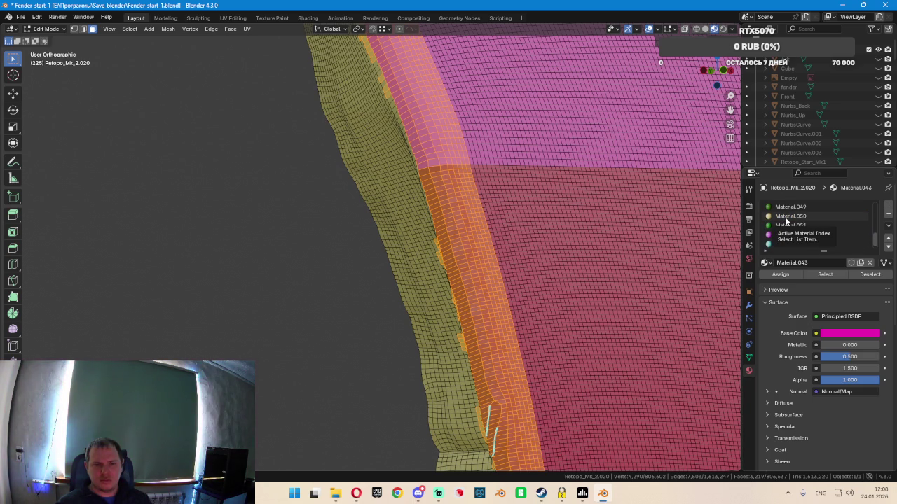
{"action": "left_click", "coordinate": [420, 254]}
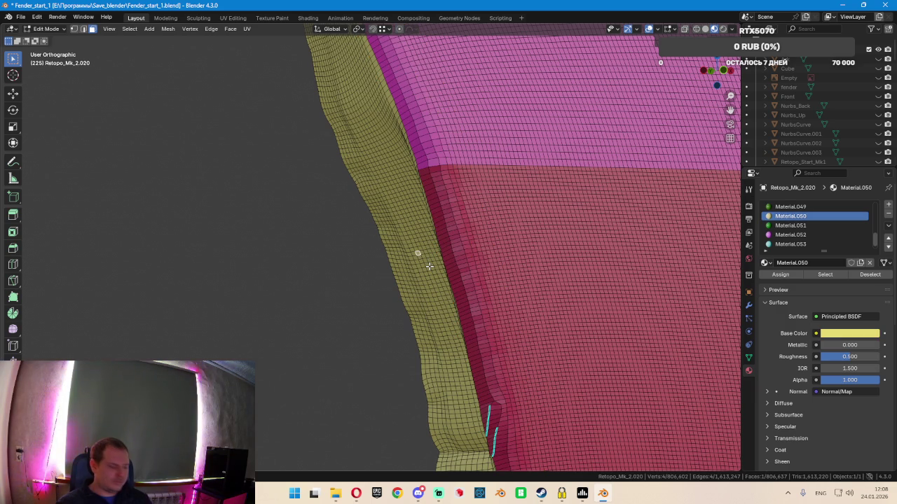
Select the long face loop along the fender edge and drop the first stray faces
{"action": "left_click", "coordinate": [476, 255], "text": "alt"}
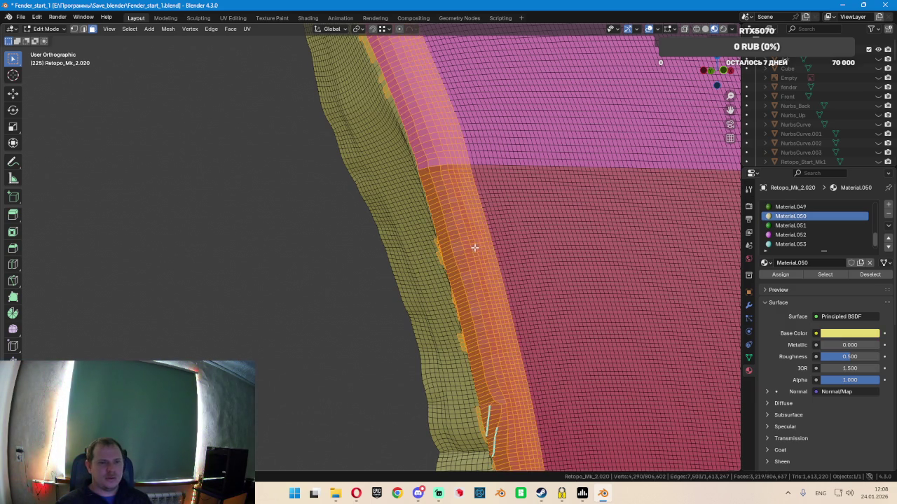
{"action": "scroll", "coordinate": [475, 255], "scroll_direction": "down", "scroll_amount": 4}
{"action": "scroll", "coordinate": [458, 131], "scroll_direction": "up", "scroll_amount": 4}
{"action": "scroll", "coordinate": [457, 131], "scroll_direction": "up", "scroll_amount": 4}
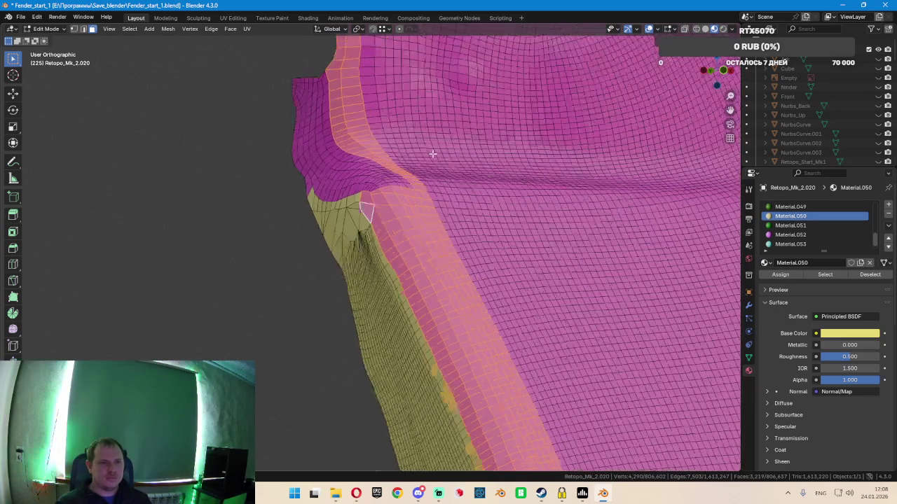
{"action": "scroll", "coordinate": [432, 150], "scroll_direction": "up", "scroll_amount": 4}
{"action": "middle_click_drag", "start_coordinate": [396, 208], "coordinate": [370, 193]}
{"action": "scroll", "coordinate": [366, 194], "scroll_direction": "down", "scroll_amount": 5}
{"action": "mouse_move", "coordinate": [460, 254]}
{"action": "middle_mouse_down"}
{"action": "mouse_move", "coordinate": [496, 287]}
{"action": "mouse_move", "coordinate": [547, 375]}
{"action": "mouse_move", "coordinate": [477, 68]}
{"action": "mouse_move", "coordinate": [462, 259]}
{"action": "middle_mouse_up"}
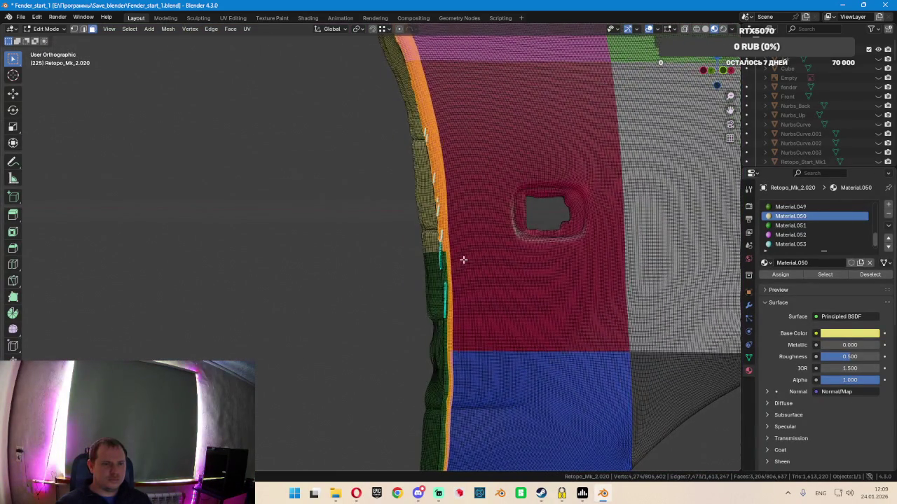
{"action": "scroll", "coordinate": [462, 258], "scroll_direction": "up", "scroll_amount": 3}
{"action": "scroll", "coordinate": [442, 242], "scroll_direction": "up", "scroll_amount": 2}
Circle-deselect the lower strip faces and the strip's rightmost column
{"action": "key", "text": "c"}
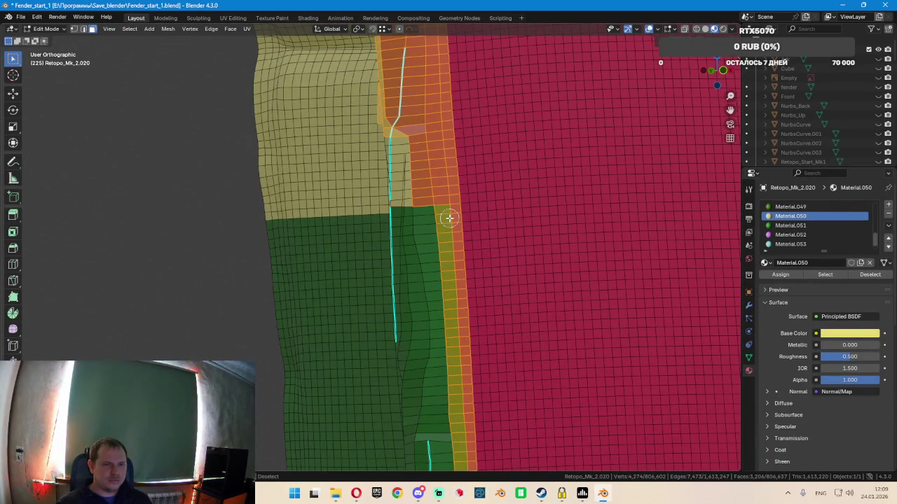
{"action": "middle_click_drag", "start_coordinate": [449, 218], "coordinate": [457, 315]}
{"action": "key", "text": "Escape"}
{"action": "scroll", "coordinate": [476, 311], "scroll_direction": "down", "scroll_amount": 2}
{"action": "scroll", "coordinate": [538, 281], "scroll_direction": "down", "scroll_amount": 2}
{"action": "scroll", "coordinate": [516, 270], "scroll_direction": "up", "scroll_amount": 2}
{"action": "scroll", "coordinate": [490, 259], "scroll_direction": "up", "scroll_amount": 3}
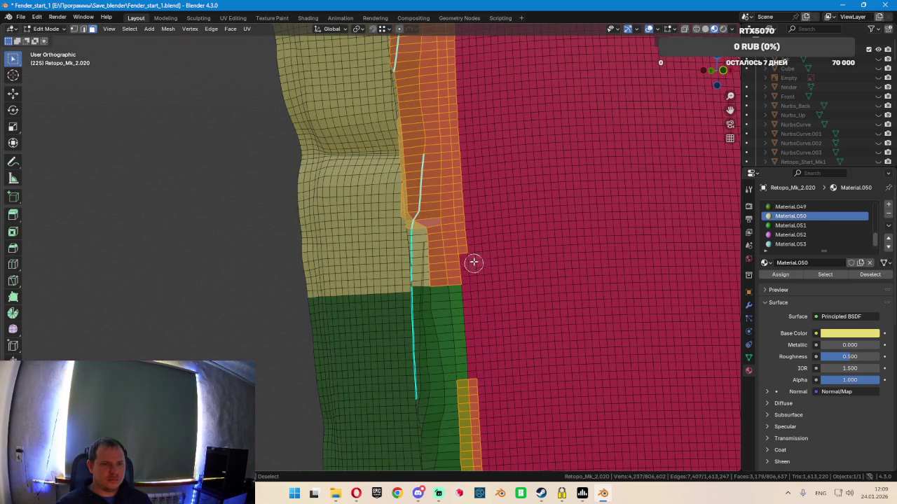
{"action": "middle_click_drag", "start_coordinate": [469, 229], "coordinate": [468, 55]}
{"action": "key", "text": "Escape"}
{"action": "middle_click_drag", "start_coordinate": [529, 76], "coordinate": [527, 177], "text": "shift"}
{"action": "scroll", "coordinate": [435, 305], "scroll_direction": "up", "scroll_amount": 2}
{"action": "middle_click_drag", "start_coordinate": [406, 290], "coordinate": [402, 143]}
{"action": "mouse_move", "coordinate": [456, 123]}
{"action": "middle_mouse_down"}
{"action": "mouse_move", "coordinate": [440, 386]}
{"action": "mouse_move", "coordinate": [394, 401]}
{"action": "mouse_move", "coordinate": [381, 386]}
{"action": "mouse_move", "coordinate": [371, 279]}
{"action": "middle_mouse_up"}
Deselect stray vertices and faces along the strip's right edge
{"action": "key", "text": "c"}
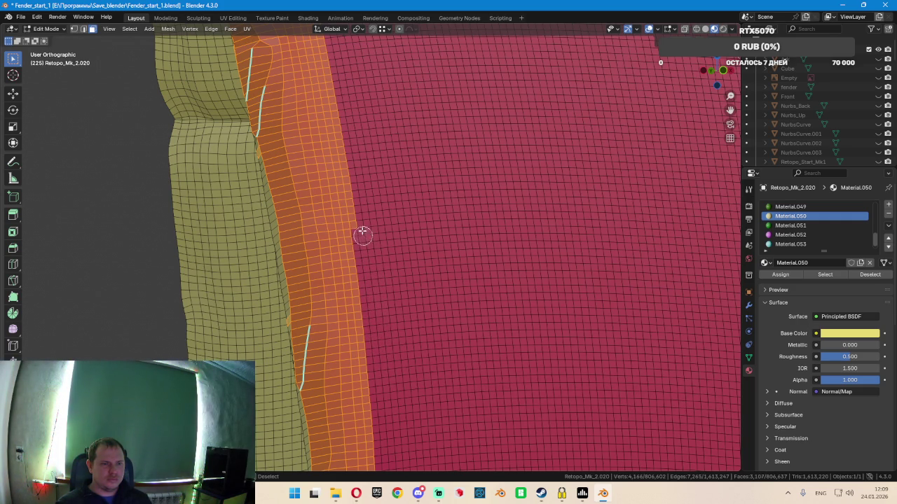
{"action": "middle_click_drag", "start_coordinate": [391, 161], "coordinate": [395, 367], "text": "shift"}
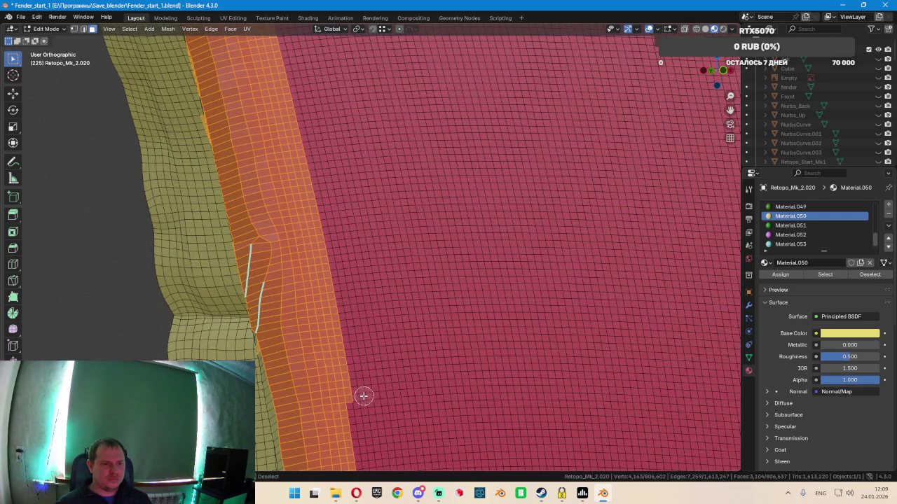
{"action": "middle_click_drag", "start_coordinate": [361, 396], "coordinate": [345, 332]}
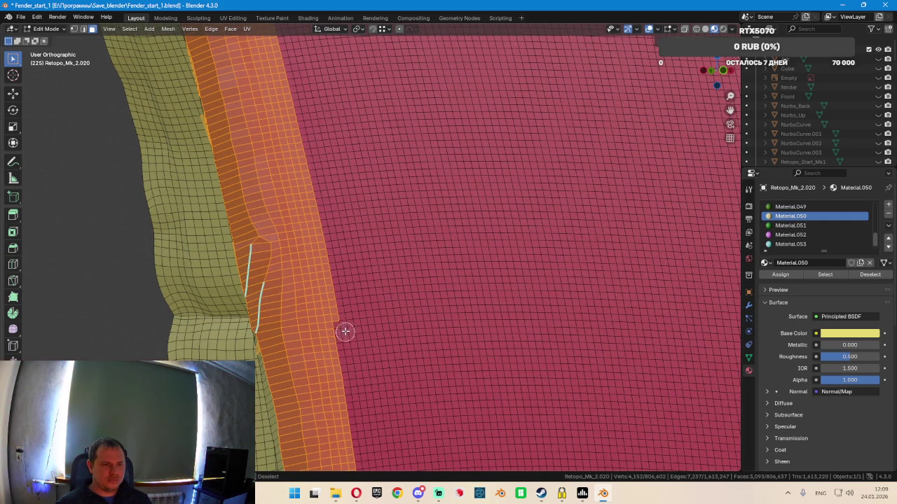
{"action": "middle_click_drag", "start_coordinate": [336, 254], "coordinate": [332, 241]}
{"action": "mouse_move", "coordinate": [377, 192]}
{"action": "middle_mouse_down"}
{"action": "mouse_move", "coordinate": [410, 375]}
{"action": "mouse_move", "coordinate": [351, 400]}
{"action": "middle_mouse_up"}
{"action": "key", "text": "c"}
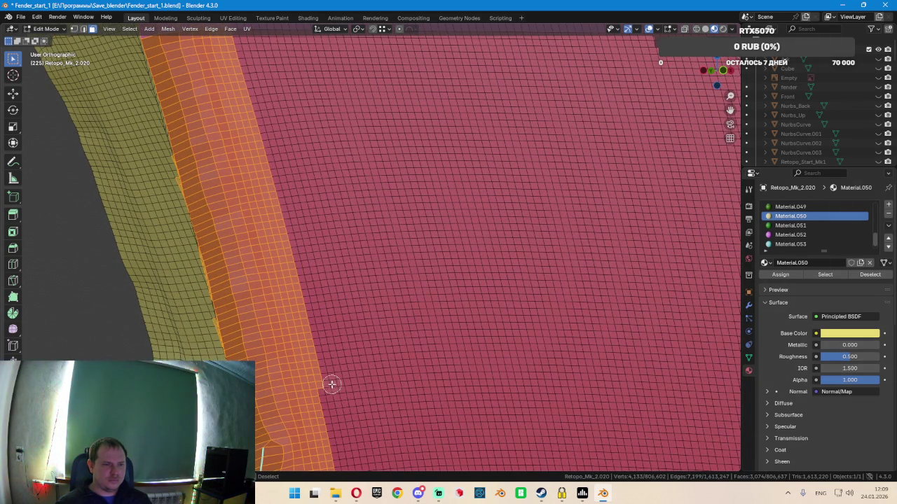
{"action": "middle_click_drag", "start_coordinate": [319, 344], "coordinate": [317, 325]}
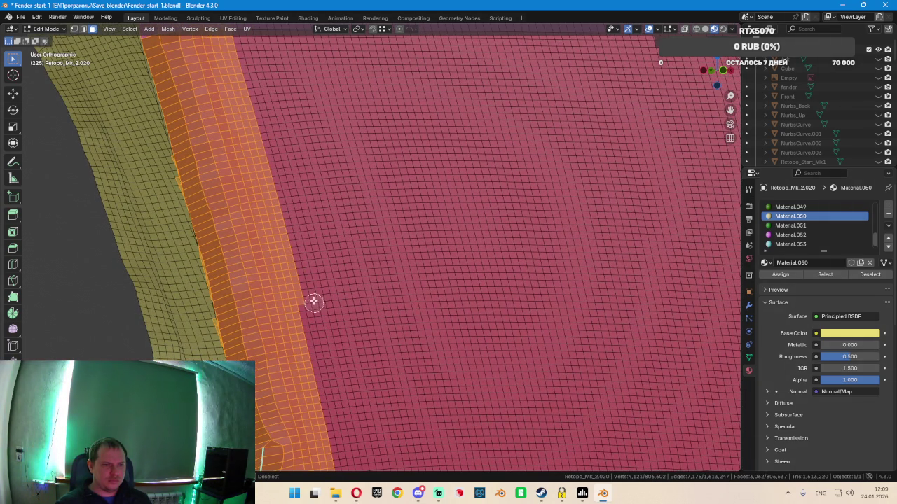
{"action": "key", "text": "Escape"}
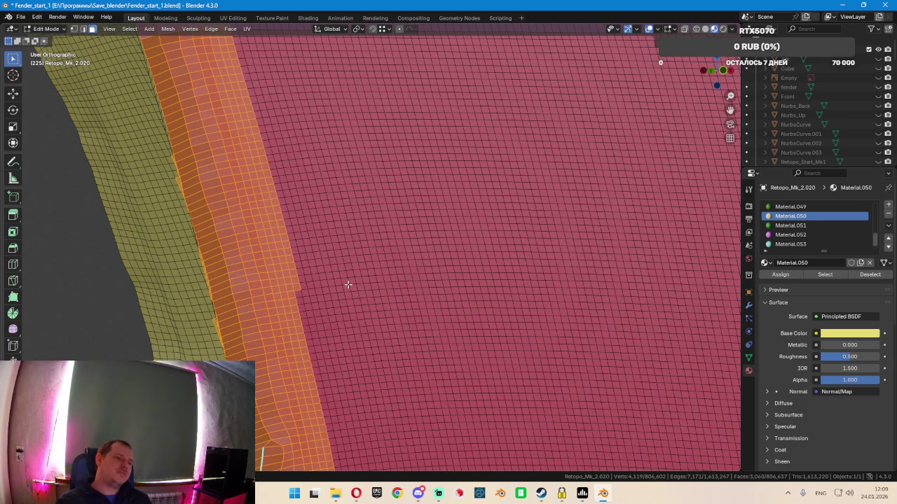
In front view, deselect the remaining stray elements along the strip edge
{"action": "scroll", "coordinate": [348, 285], "scroll_direction": "down", "scroll_amount": 3}
{"action": "key", "text": "KP_1"}
{"action": "key", "text": "c"}
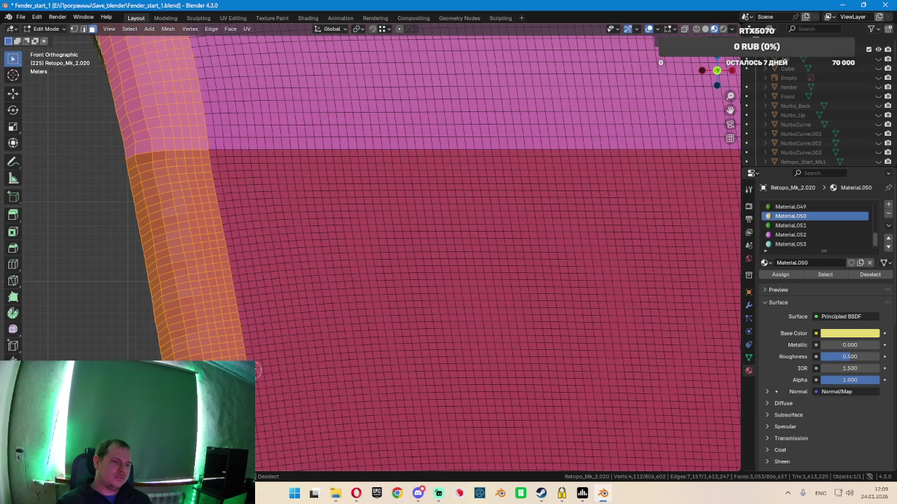
{"action": "middle_click_drag", "start_coordinate": [245, 316], "coordinate": [242, 295]}
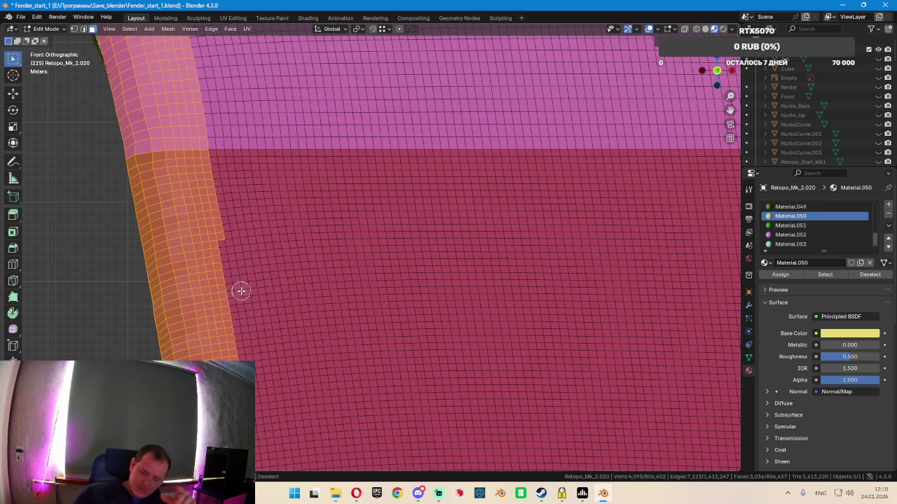
{"action": "key", "text": "Escape"}
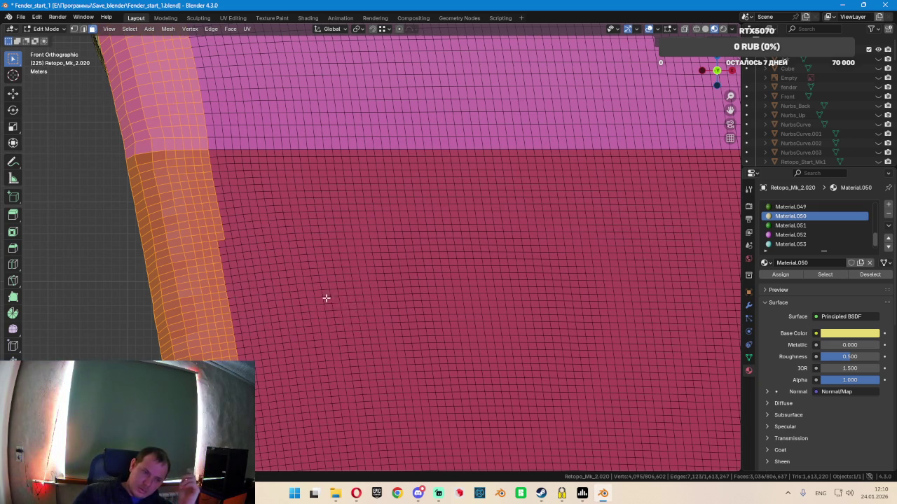
{"action": "scroll", "coordinate": [325, 309], "scroll_direction": "down", "scroll_amount": 3}
{"action": "mouse_move", "coordinate": [325, 309]}
{"action": "middle_mouse_down"}
{"action": "mouse_move", "coordinate": [364, 340]}
{"action": "mouse_move", "coordinate": [429, 347]}
{"action": "mouse_move", "coordinate": [405, 342]}
{"action": "middle_mouse_up"}
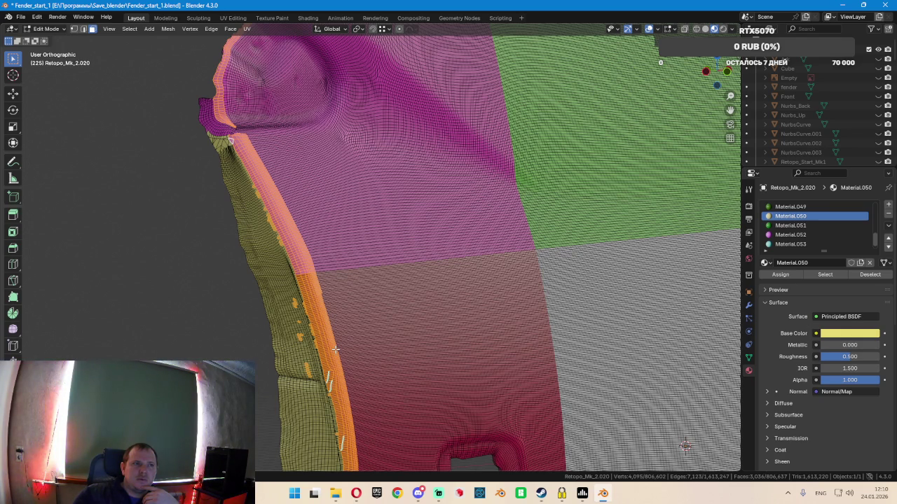
In front view, circle-deselect faces along the orange strip's edge near the top
{"action": "scroll", "coordinate": [337, 349], "scroll_direction": "down", "scroll_amount": 5}
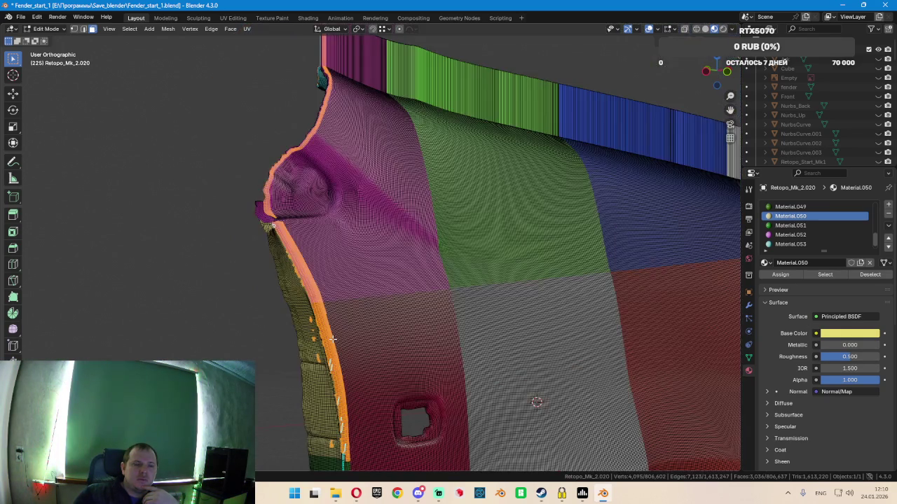
{"action": "scroll", "coordinate": [337, 349], "scroll_direction": "down", "scroll_amount": 2}
{"action": "scroll", "coordinate": [335, 346], "scroll_direction": "up", "scroll_amount": 3}
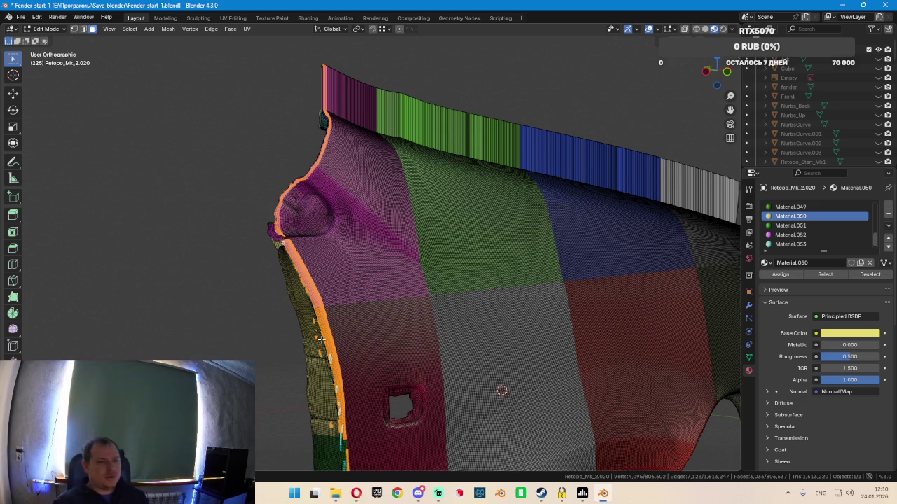
{"action": "scroll", "coordinate": [319, 339], "scroll_direction": "up", "scroll_amount": 3}
{"action": "scroll", "coordinate": [341, 320], "scroll_direction": "up", "scroll_amount": 3}
{"action": "key", "text": "KP_1"}
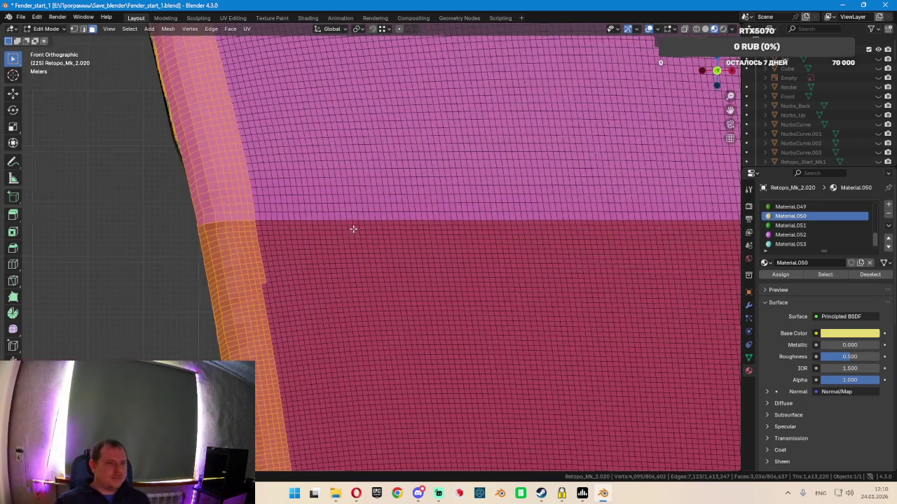
{"action": "middle_click_drag", "start_coordinate": [353, 228], "coordinate": [304, 362], "text": "shift"}
{"action": "key", "text": "c"}
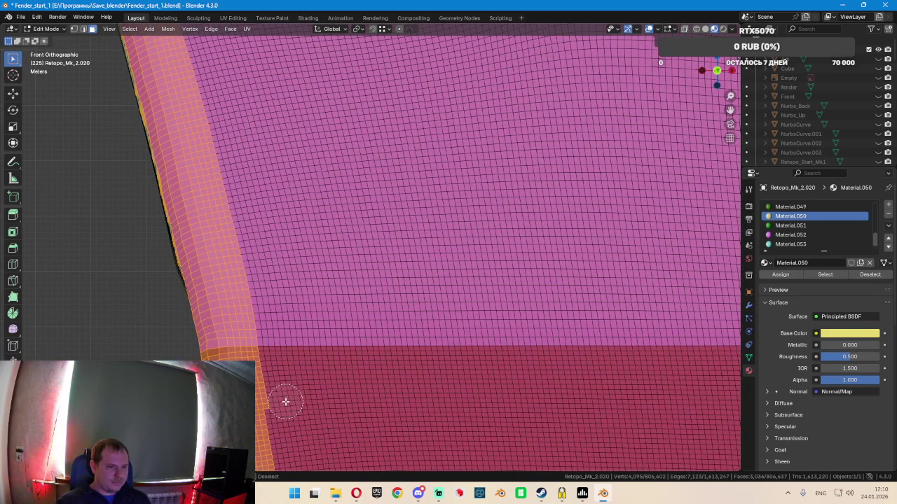
{"action": "middle_click_drag", "start_coordinate": [285, 402], "coordinate": [267, 309]}
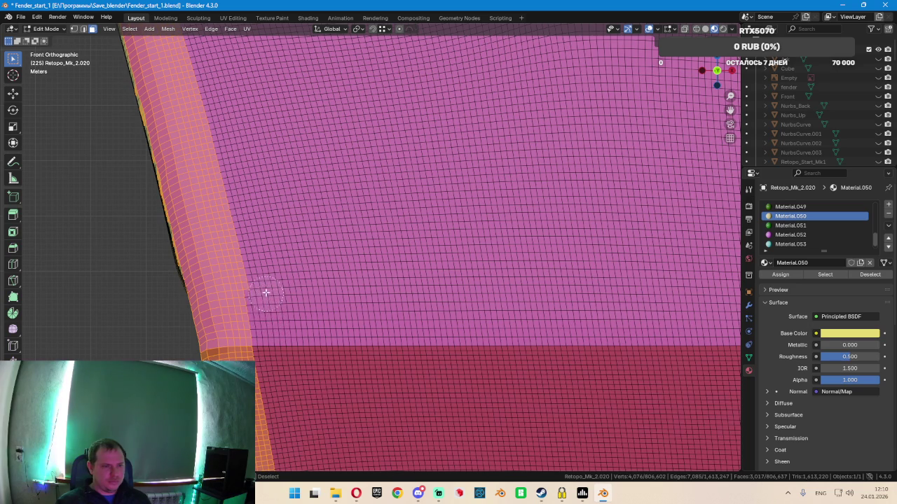
{"action": "middle_click_drag", "start_coordinate": [257, 247], "coordinate": [244, 340], "text": "ctrl"}
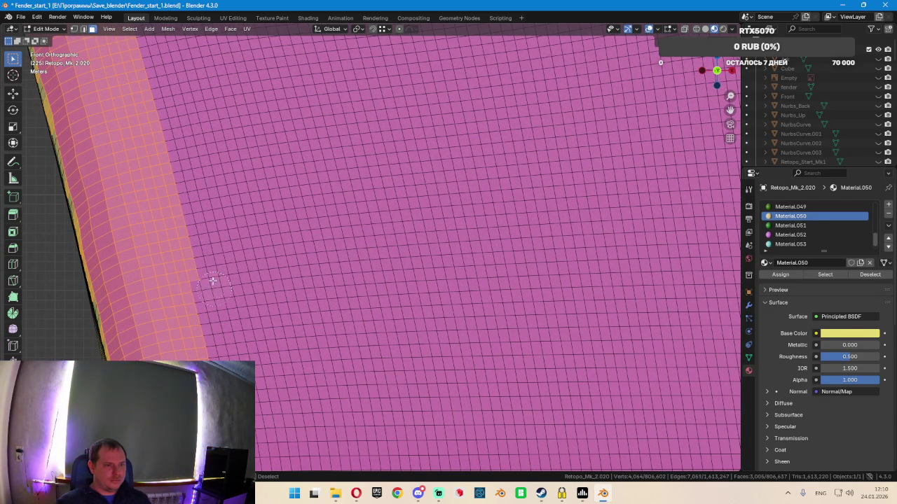
{"action": "middle_click_drag", "start_coordinate": [199, 235], "coordinate": [202, 179]}
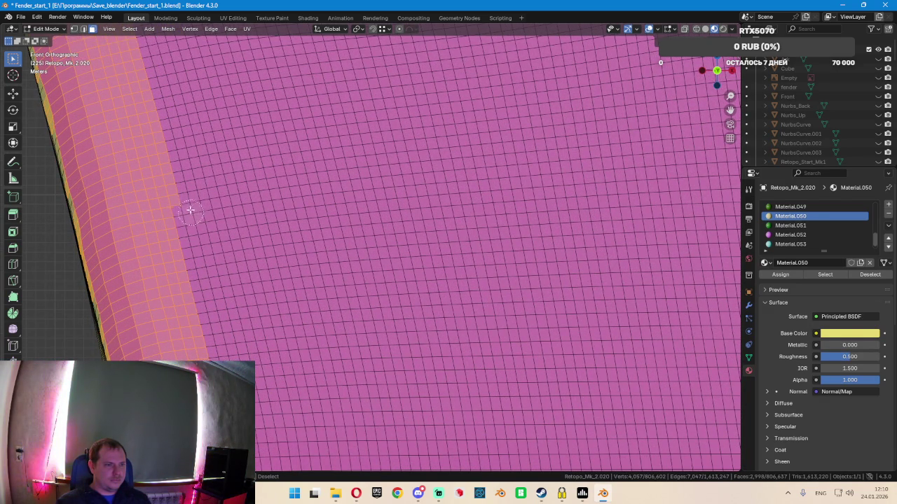
Deselect more faces further along the orange strip's edge
{"action": "middle_click_drag", "start_coordinate": [200, 144], "coordinate": [385, 289], "text": "shift"}
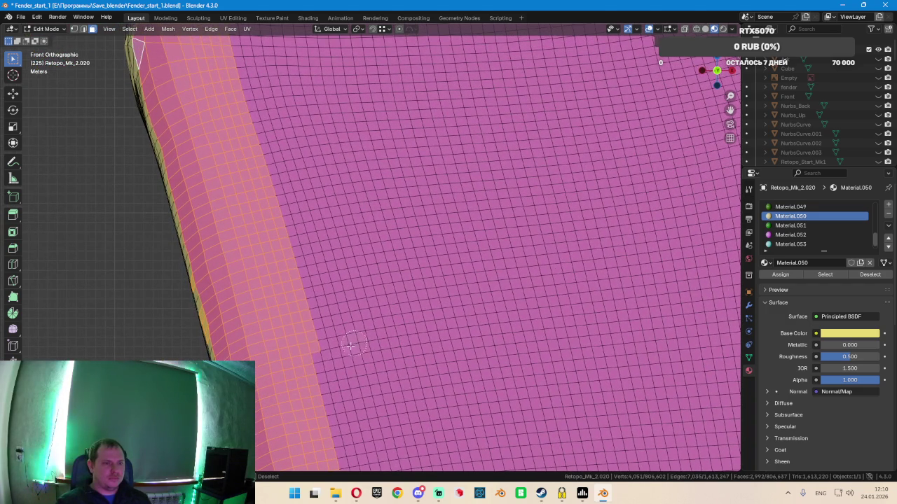
{"action": "middle_click_drag", "start_coordinate": [317, 316], "coordinate": [281, 179]}
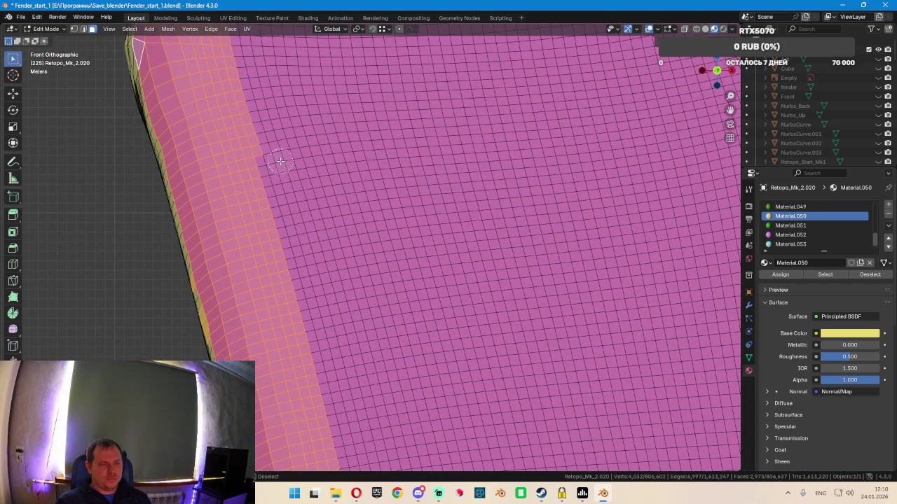
{"action": "middle_click_drag", "start_coordinate": [342, 133], "coordinate": [405, 293], "text": "shift"}
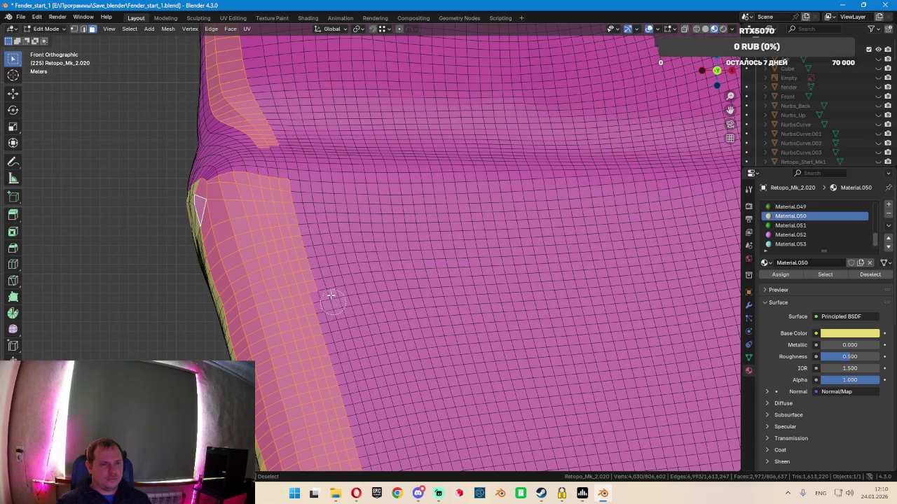
{"action": "middle_click_drag", "start_coordinate": [319, 266], "coordinate": [303, 218]}
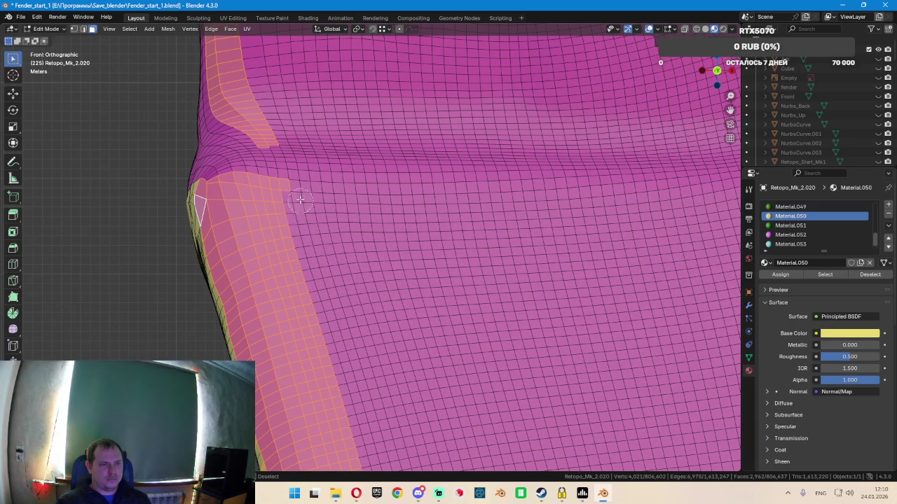
{"action": "scroll", "coordinate": [330, 254], "scroll_direction": "down", "scroll_amount": 3}
{"action": "scroll", "coordinate": [336, 256], "scroll_direction": "down", "scroll_amount": 3}
{"action": "scroll", "coordinate": [356, 292], "scroll_direction": "down", "scroll_amount": 3}
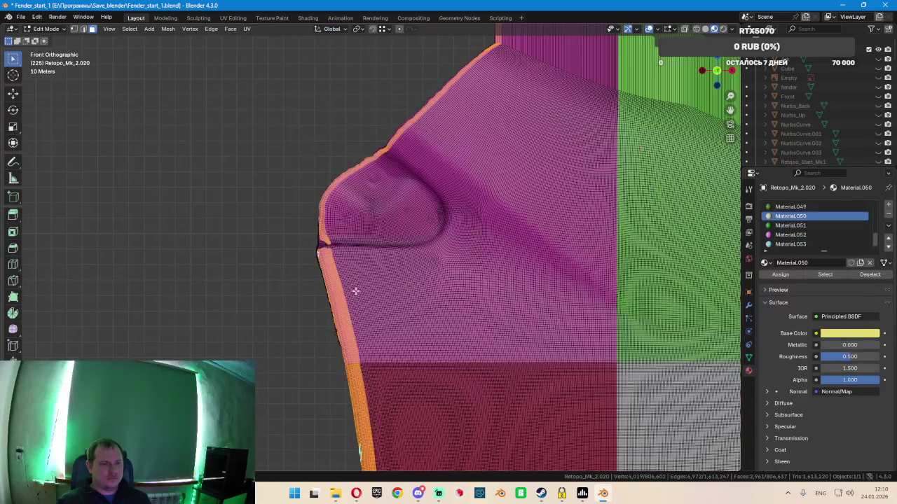
{"action": "scroll", "coordinate": [418, 222], "scroll_direction": "down", "scroll_amount": 3}
{"action": "middle_click_drag", "start_coordinate": [419, 221], "coordinate": [386, 206], "text": "shift"}
With X-ray on, deselect the faces along the lower orange edge
{"action": "key", "text": "shift+z"}
{"action": "scroll", "coordinate": [366, 310], "scroll_direction": "down", "scroll_amount": 3}
{"action": "key", "text": "c"}
{"action": "middle_click_drag", "start_coordinate": [349, 340], "coordinate": [343, 459]}
{"action": "key", "text": "Escape"}
{"action": "mouse_move", "coordinate": [416, 420]}
{"action": "middle_mouse_down", "text": "shift"}
{"action": "mouse_move", "coordinate": [388, 331]}
{"action": "mouse_move", "coordinate": [352, 425]}
{"action": "mouse_move", "coordinate": [359, 334]}
{"action": "middle_mouse_up", "text": "shift"}
{"action": "key", "text": "c"}
{"action": "key", "text": "Escape"}
{"action": "middle_click_drag", "start_coordinate": [357, 387], "coordinate": [407, 260], "text": "shift"}
{"action": "key", "text": "c"}
{"action": "middle_click_drag", "start_coordinate": [400, 315], "coordinate": [392, 423]}
{"action": "key", "text": "Escape"}
Deselect the upper orange edge faces and a few stray vertices, leaving the thin outer strip
{"action": "middle_click_drag", "start_coordinate": [491, 186], "coordinate": [451, 404], "text": "shift"}
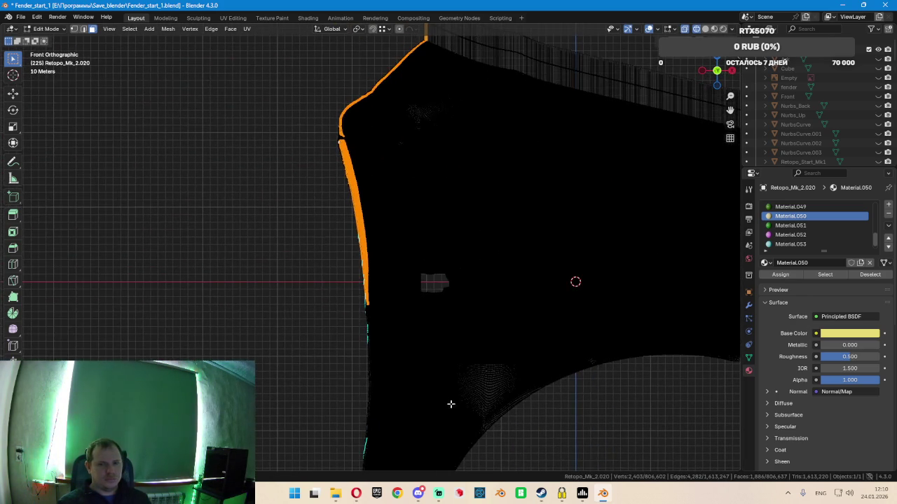
{"action": "scroll", "coordinate": [350, 266], "scroll_direction": "up", "scroll_amount": 2}
{"action": "scroll", "coordinate": [330, 301], "scroll_direction": "up", "scroll_amount": 2}
{"action": "scroll", "coordinate": [330, 306], "scroll_direction": "up", "scroll_amount": 1}
{"action": "key", "text": "c"}
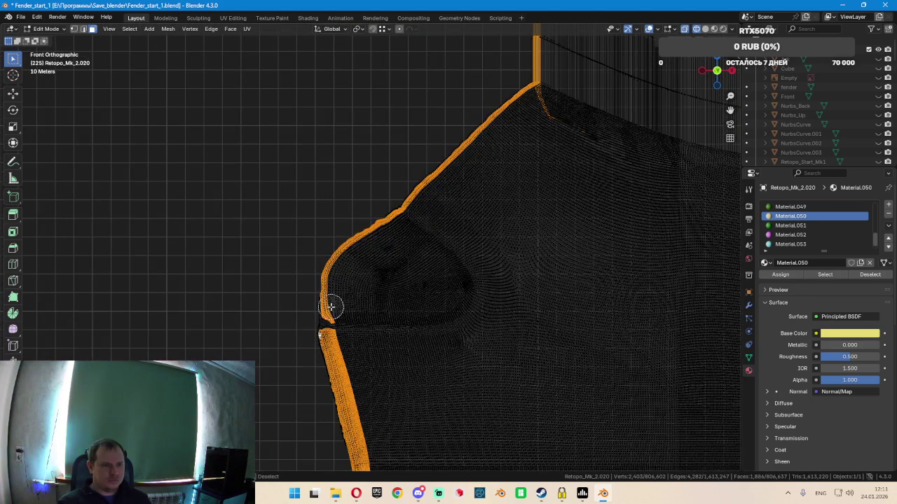
{"action": "mouse_move", "coordinate": [331, 311]}
{"action": "middle_mouse_down"}
{"action": "mouse_move", "coordinate": [326, 260]}
{"action": "mouse_move", "coordinate": [342, 266]}
{"action": "mouse_move", "coordinate": [339, 315]}
{"action": "middle_mouse_up"}
{"action": "mouse_move", "coordinate": [358, 236]}
{"action": "middle_mouse_down"}
{"action": "mouse_move", "coordinate": [413, 204]}
{"action": "mouse_move", "coordinate": [442, 161]}
{"action": "mouse_move", "coordinate": [521, 96]}
{"action": "mouse_move", "coordinate": [537, 92]}
{"action": "mouse_move", "coordinate": [608, 156]}
{"action": "middle_mouse_up"}
{"action": "right_click", "coordinate": [608, 156]}
{"action": "scroll", "coordinate": [594, 214], "scroll_direction": "down", "scroll_amount": 4}
{"action": "mouse_move", "coordinate": [517, 240]}
{"action": "middle_mouse_down", "text": "shift"}
{"action": "mouse_move", "coordinate": [513, 252]}
{"action": "mouse_move", "coordinate": [339, 226]}
{"action": "mouse_move", "coordinate": [386, 255]}
{"action": "mouse_move", "coordinate": [350, 228]}
{"action": "mouse_move", "coordinate": [320, 230]}
{"action": "mouse_move", "coordinate": [276, 260]}
{"action": "mouse_move", "coordinate": [316, 273]}
{"action": "mouse_move", "coordinate": [231, 198]}
{"action": "mouse_move", "coordinate": [352, 232]}
{"action": "middle_mouse_up", "text": "shift"}
{"action": "key", "text": "c"}
{"action": "middle_click_drag", "start_coordinate": [317, 161], "coordinate": [318, 147]}
{"action": "key", "text": "Escape"}
View the fender from above and replace the boundary selection with a single face
{"action": "scroll", "coordinate": [364, 301], "scroll_direction": "down", "scroll_amount": 5}
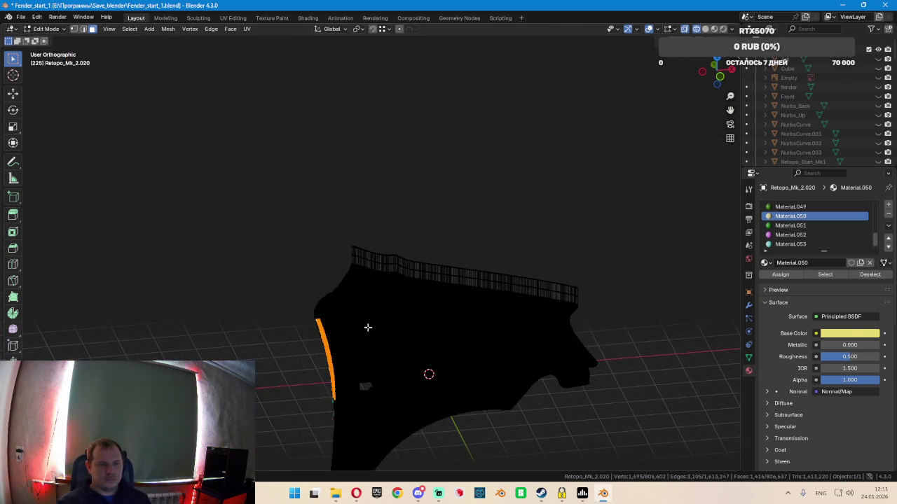
{"action": "scroll", "coordinate": [382, 184], "scroll_direction": "up", "scroll_amount": 2}
{"action": "scroll", "coordinate": [374, 238], "scroll_direction": "up", "scroll_amount": 5}
{"action": "scroll", "coordinate": [380, 226], "scroll_direction": "down", "scroll_amount": 2}
{"action": "scroll", "coordinate": [409, 218], "scroll_direction": "down", "scroll_amount": 2}
{"action": "middle_click_drag", "start_coordinate": [374, 190], "coordinate": [730, 298]}
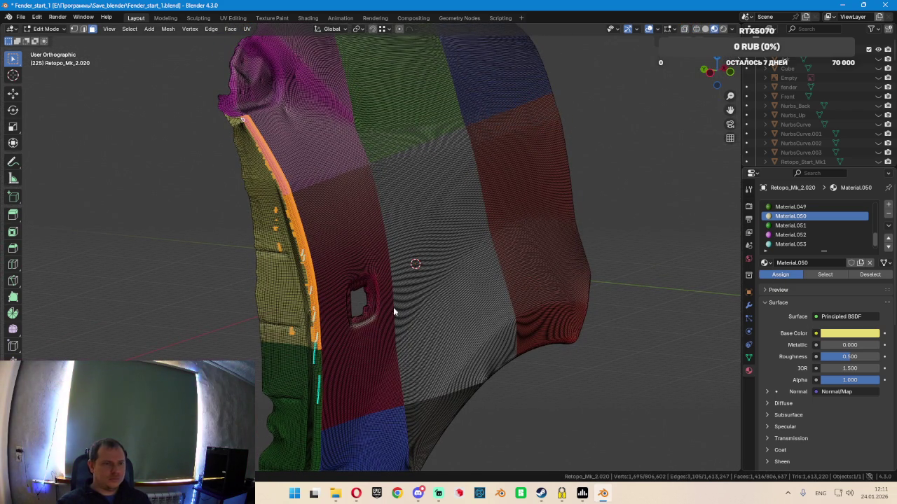
{"action": "left_click", "coordinate": [323, 307]}
In Edge select mode, select the border edge loop where the purple panel meets the red and blue panels
{"action": "scroll", "coordinate": [329, 306], "scroll_direction": "up", "scroll_amount": 1}
{"action": "scroll", "coordinate": [360, 309], "scroll_direction": "up", "scroll_amount": 2}
{"action": "scroll", "coordinate": [360, 306], "scroll_direction": "up", "scroll_amount": 2}
{"action": "mouse_move", "coordinate": [360, 306]}
{"action": "middle_mouse_down"}
{"action": "mouse_move", "coordinate": [424, 288]}
{"action": "mouse_move", "coordinate": [414, 310]}
{"action": "mouse_move", "coordinate": [421, 296]}
{"action": "mouse_move", "coordinate": [491, 309]}
{"action": "mouse_move", "coordinate": [334, 305]}
{"action": "mouse_move", "coordinate": [346, 360]}
{"action": "mouse_move", "coordinate": [336, 209]}
{"action": "middle_mouse_up"}
{"action": "scroll", "coordinate": [326, 252], "scroll_direction": "up", "scroll_amount": 2}
{"action": "scroll", "coordinate": [308, 295], "scroll_direction": "up", "scroll_amount": 2}
{"action": "scroll", "coordinate": [314, 300], "scroll_direction": "up", "scroll_amount": 2}
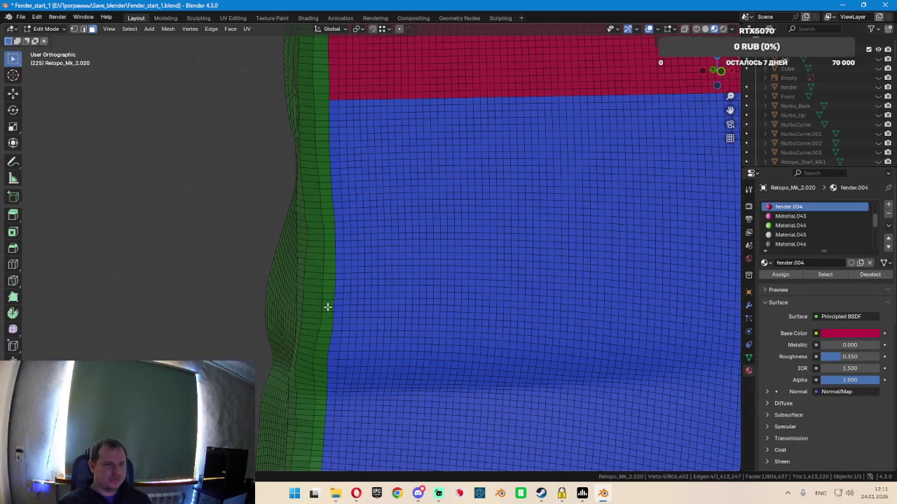
{"action": "key", "text": "2"}
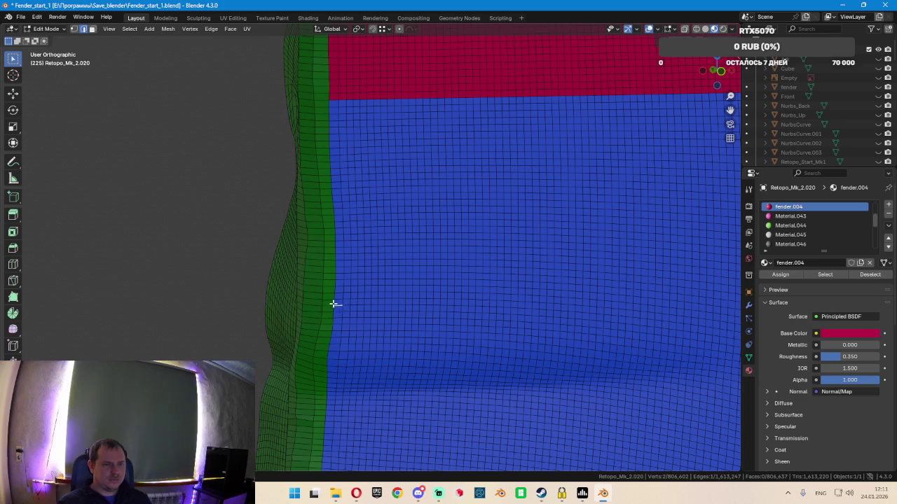
{"action": "left_click", "coordinate": [333, 304], "text": "alt"}
Grow the loop into a wider band, switch to Face select, and view it in wireframe
{"action": "scroll", "coordinate": [332, 326], "scroll_direction": "down", "scroll_amount": 2}
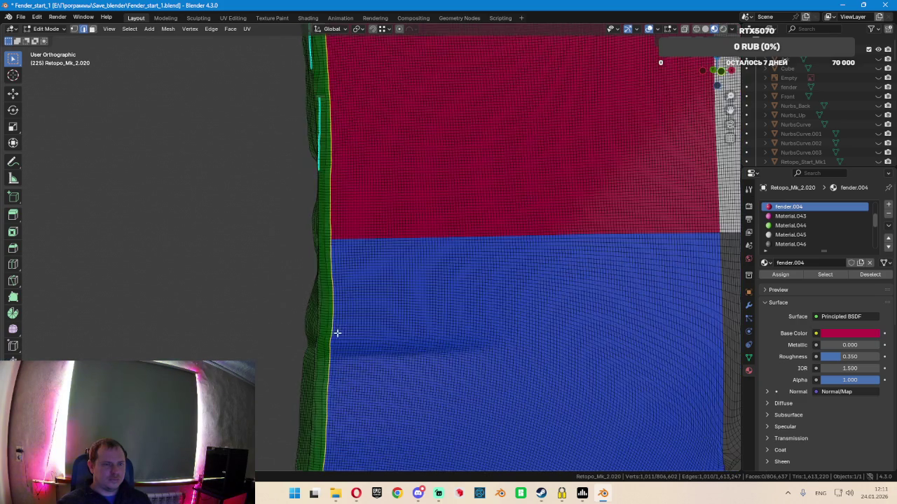
{"action": "scroll", "coordinate": [336, 332], "scroll_direction": "down", "scroll_amount": 2}
{"action": "mouse_move", "coordinate": [348, 328]}
{"action": "middle_mouse_down"}
{"action": "mouse_move", "coordinate": [407, 346]}
{"action": "mouse_move", "coordinate": [456, 202]}
{"action": "mouse_move", "coordinate": [434, 238]}
{"action": "middle_mouse_up"}
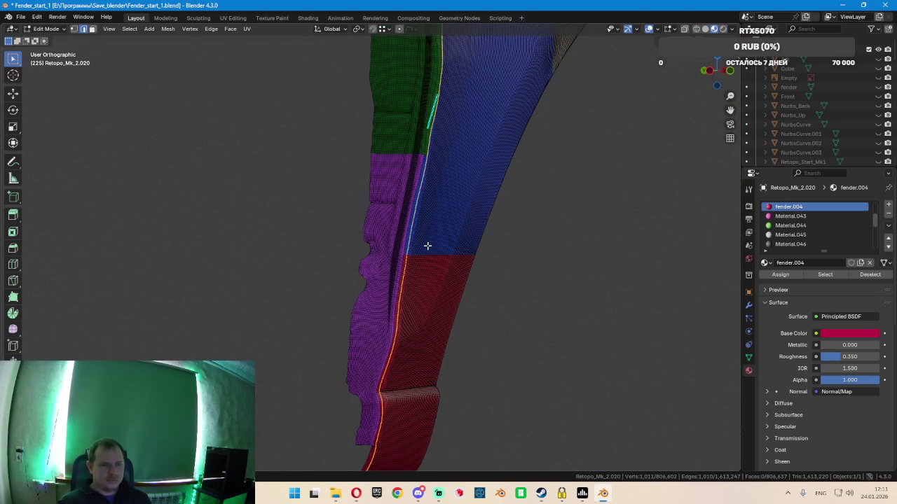
{"action": "key", "text": "ctrl+KP_Add"}
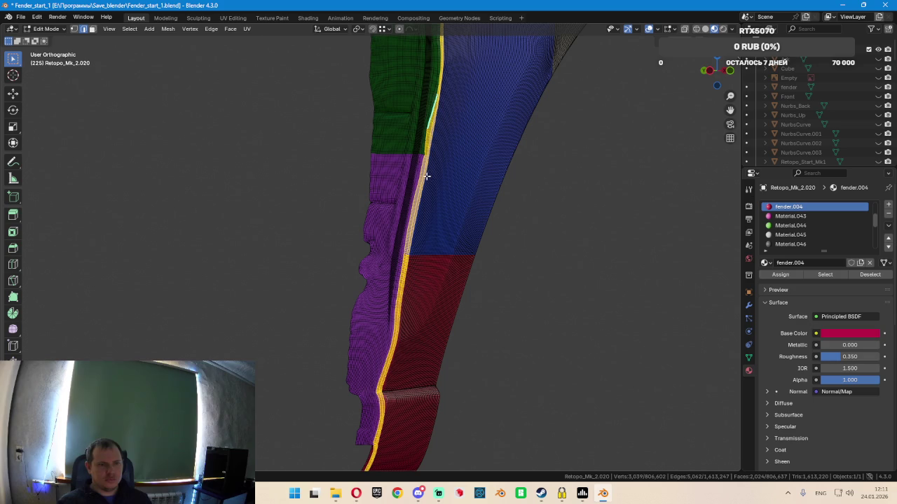
{"action": "key", "text": "3"}
{"action": "scroll", "coordinate": [452, 164], "scroll_direction": "up", "scroll_amount": 3}
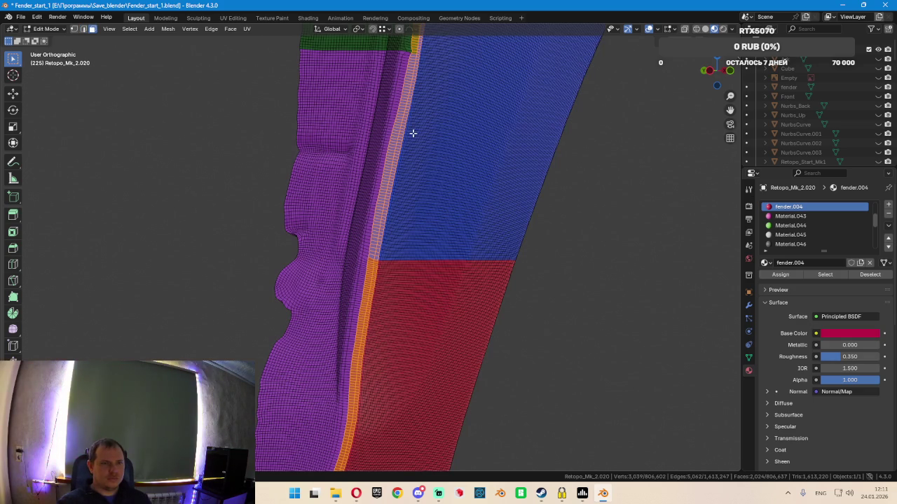
{"action": "mouse_move", "coordinate": [421, 140]}
{"action": "middle_mouse_down"}
{"action": "mouse_move", "coordinate": [422, 222]}
{"action": "mouse_move", "coordinate": [442, 202]}
{"action": "mouse_move", "coordinate": [390, 240]}
{"action": "mouse_move", "coordinate": [371, 296]}
{"action": "mouse_move", "coordinate": [330, 356]}
{"action": "mouse_move", "coordinate": [257, 382]}
{"action": "middle_mouse_up"}
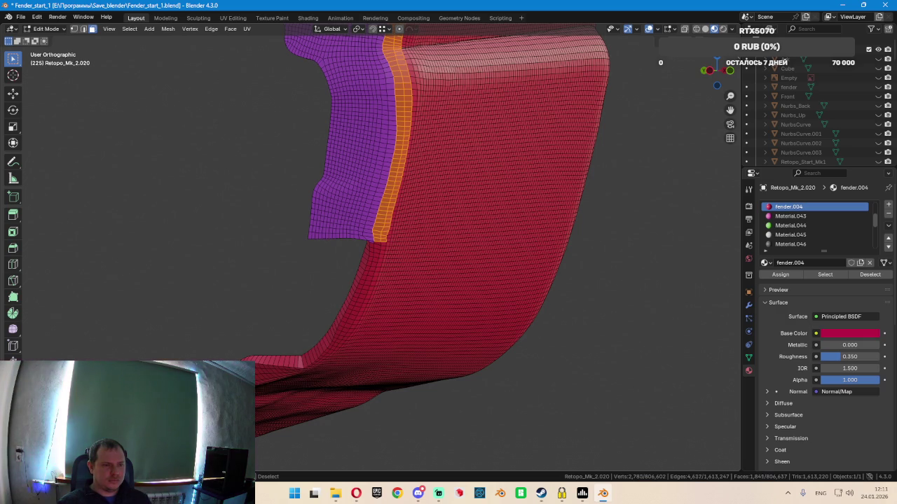
{"action": "key", "text": "shift+z"}
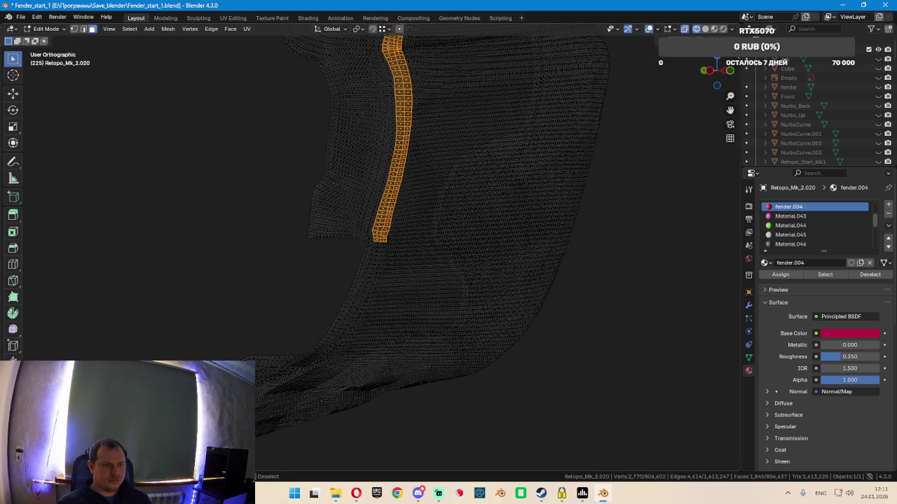
Back in solid shading, circle-deselect the border faces beside the hole
{"action": "key", "text": "shift+z"}
{"action": "key", "text": "c"}
{"action": "mouse_move", "coordinate": [487, 203]}
{"action": "middle_mouse_down"}
{"action": "mouse_move", "coordinate": [495, 133]}
{"action": "mouse_move", "coordinate": [513, 130]}
{"action": "mouse_move", "coordinate": [460, 204]}
{"action": "mouse_move", "coordinate": [398, 383]}
{"action": "mouse_move", "coordinate": [385, 294]}
{"action": "mouse_move", "coordinate": [349, 327]}
{"action": "middle_mouse_up"}
{"action": "mouse_move", "coordinate": [369, 330]}
{"action": "middle_mouse_down"}
{"action": "mouse_move", "coordinate": [344, 260]}
{"action": "mouse_move", "coordinate": [336, 323]}
{"action": "mouse_move", "coordinate": [325, 239]}
{"action": "mouse_move", "coordinate": [304, 402]}
{"action": "mouse_move", "coordinate": [262, 214]}
{"action": "middle_mouse_up"}
{"action": "scroll", "coordinate": [200, 204], "scroll_direction": "up", "scroll_amount": 3}
{"action": "scroll", "coordinate": [207, 271], "scroll_direction": "up", "scroll_amount": 2}
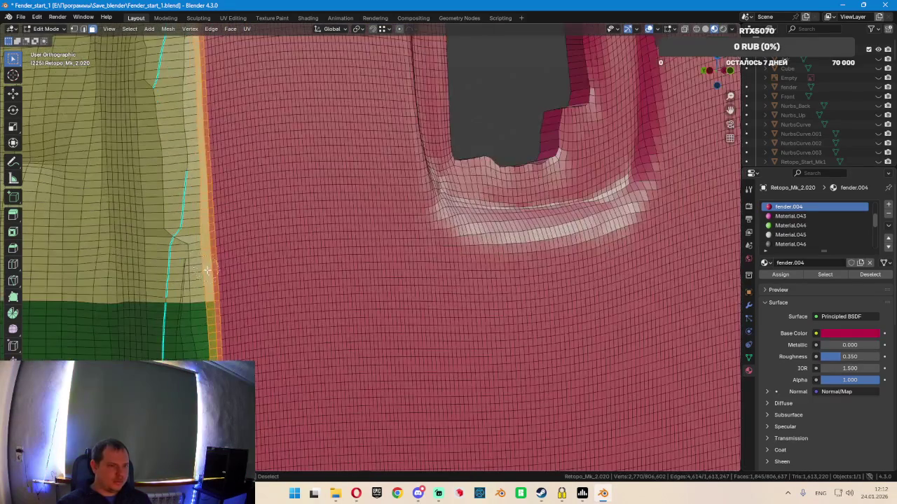
{"action": "left_click_drag", "start_coordinate": [214, 275], "coordinate": [214, 246], "text": "ctrl"}
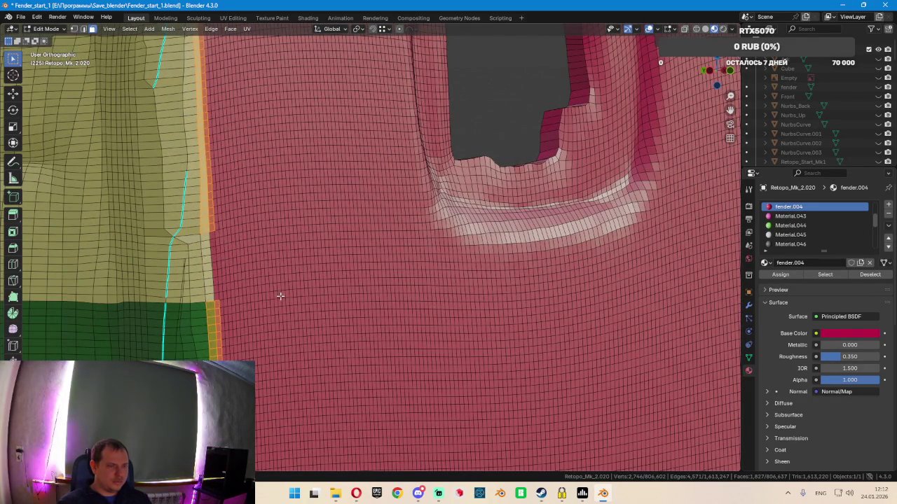
From the front view, circle-deselect faces along the fender's left edge, adding edge faces back
{"action": "key", "text": "KP_1"}
{"action": "scroll", "coordinate": [138, 340], "scroll_direction": "down", "scroll_amount": 4}
{"action": "middle_click_drag", "start_coordinate": [141, 344], "coordinate": [341, 180], "text": "shift"}
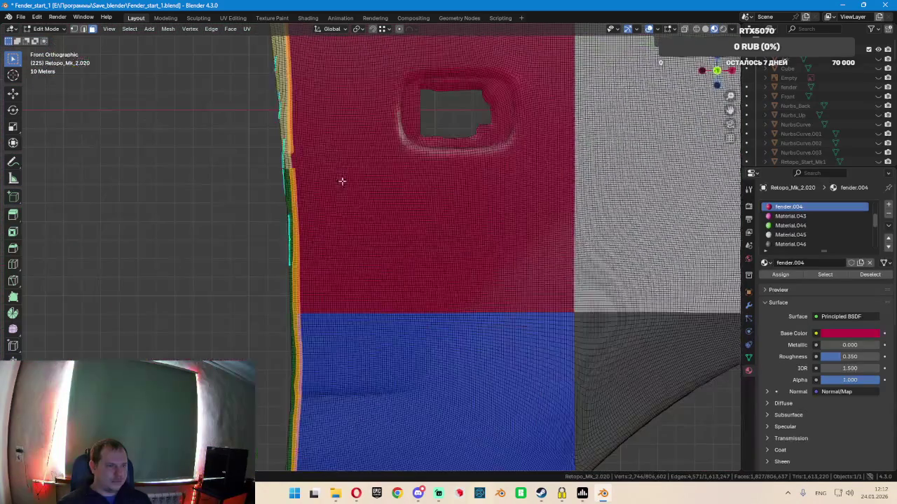
{"action": "scroll", "coordinate": [319, 299], "scroll_direction": "up", "scroll_amount": 3}
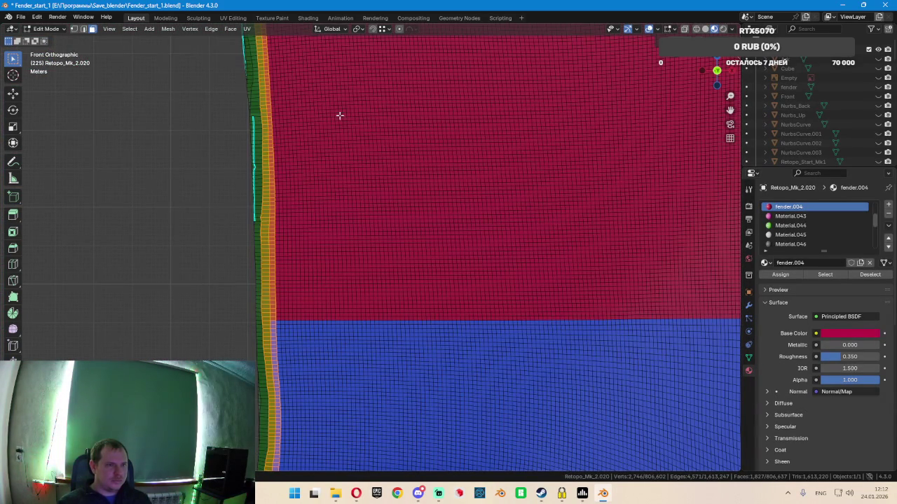
{"action": "middle_click_drag", "start_coordinate": [339, 115], "coordinate": [335, 265], "text": "shift"}
{"action": "key", "text": "c"}
{"action": "mouse_move", "coordinate": [274, 185]}
{"action": "middle_mouse_down"}
{"action": "mouse_move", "coordinate": [282, 299]}
{"action": "mouse_move", "coordinate": [282, 280]}
{"action": "mouse_move", "coordinate": [256, 270]}
{"action": "middle_mouse_up"}
{"action": "left_click_drag", "start_coordinate": [252, 264], "coordinate": [250, 271]}
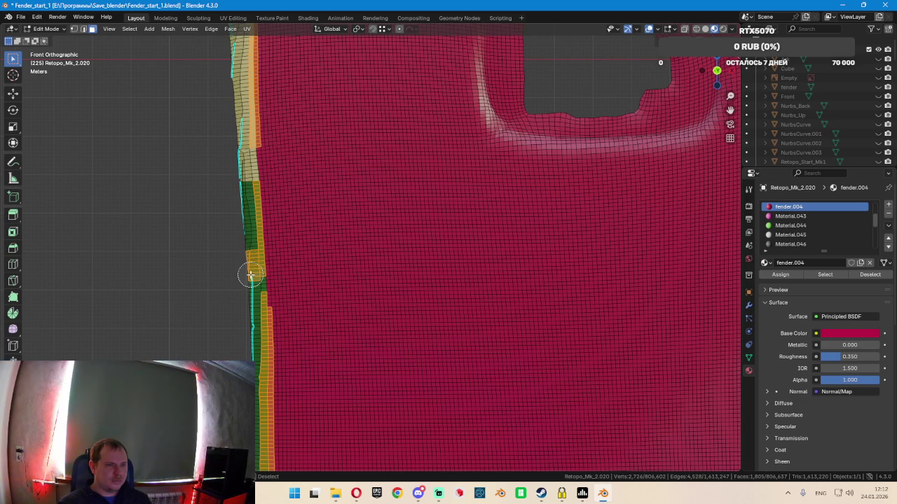
In the blue region, deselect the left edge strip and fix single faces at the green/pink boundary
{"action": "mouse_move", "coordinate": [252, 269]}
{"action": "middle_mouse_down"}
{"action": "mouse_move", "coordinate": [306, 296]}
{"action": "mouse_move", "coordinate": [356, 295]}
{"action": "mouse_move", "coordinate": [381, 352]}
{"action": "mouse_move", "coordinate": [341, 160]}
{"action": "mouse_move", "coordinate": [333, 224]}
{"action": "middle_mouse_up"}
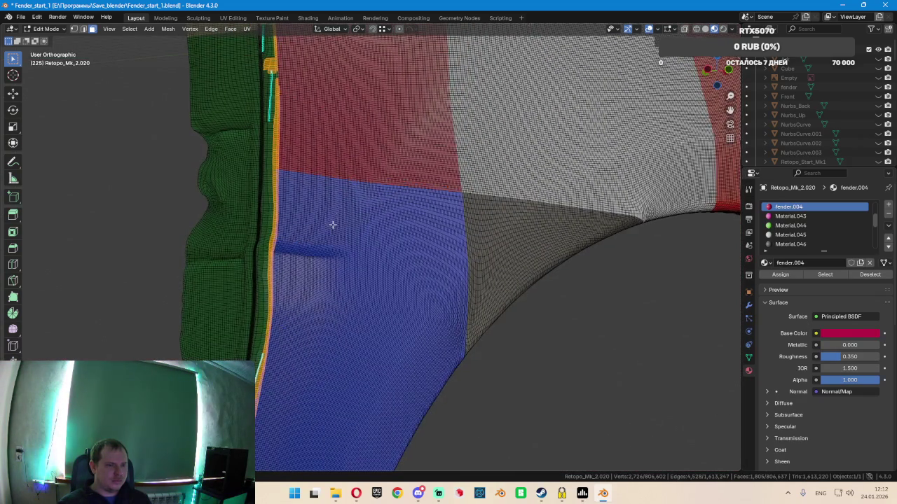
{"action": "middle_click_drag", "start_coordinate": [323, 321], "coordinate": [327, 190]}
{"action": "scroll", "coordinate": [287, 217], "scroll_direction": "up", "scroll_amount": 2}
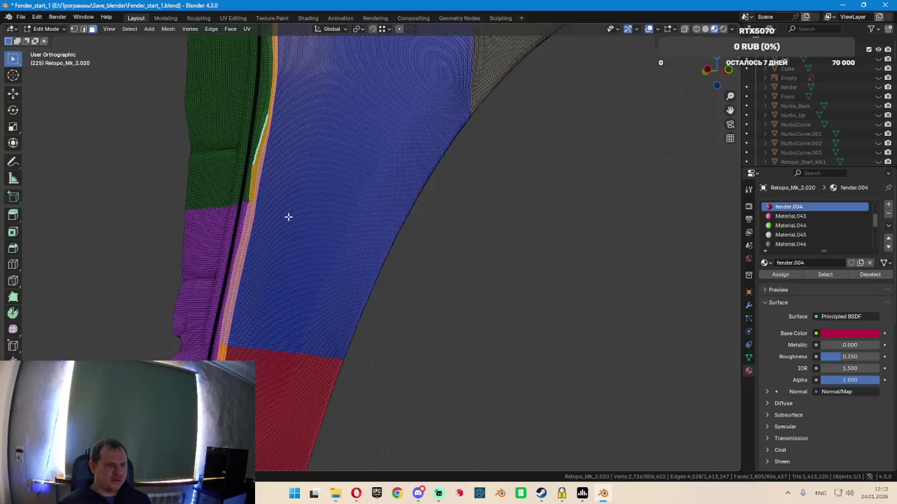
{"action": "scroll", "coordinate": [276, 213], "scroll_direction": "up", "scroll_amount": 2}
{"action": "middle_click_drag", "start_coordinate": [276, 213], "coordinate": [197, 217], "text": "alt"}
{"action": "scroll", "coordinate": [197, 218], "scroll_direction": "up", "scroll_amount": 2}
{"action": "scroll", "coordinate": [176, 208], "scroll_direction": "up", "scroll_amount": 2}
{"action": "key", "text": "c"}
{"action": "mouse_move", "coordinate": [128, 166]}
{"action": "middle_mouse_down"}
{"action": "mouse_move", "coordinate": [124, 150]}
{"action": "mouse_move", "coordinate": [147, 164]}
{"action": "mouse_move", "coordinate": [134, 315]}
{"action": "middle_mouse_up"}
{"action": "right_click", "coordinate": [150, 288]}
{"action": "left_click", "coordinate": [112, 175], "text": "shift"}
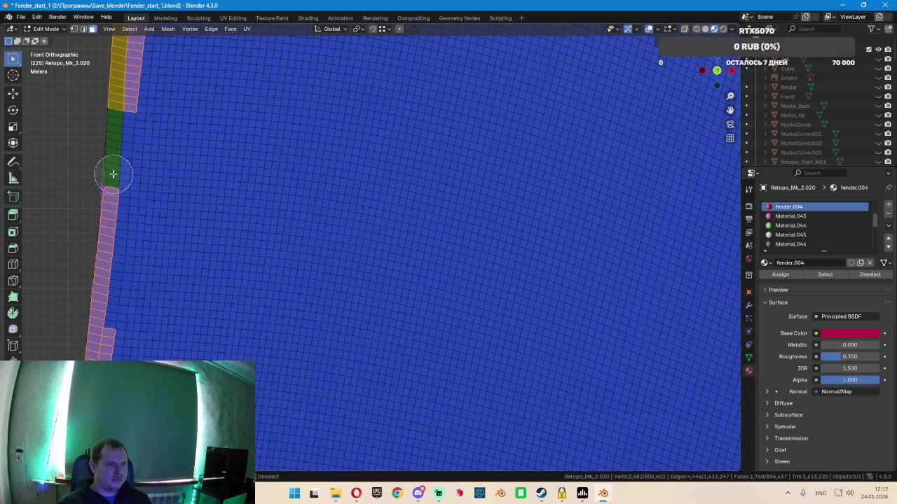
{"action": "left_click", "coordinate": [115, 174], "text": "shift"}
{"action": "left_click", "coordinate": [111, 193], "text": "shift"}
Circle-deselect the remaining stray faces further down the strip near the red region
{"action": "scroll", "coordinate": [126, 246], "scroll_direction": "down", "scroll_amount": 3}
{"action": "mouse_move", "coordinate": [170, 294]}
{"action": "middle_mouse_down", "text": "shift"}
{"action": "mouse_move", "coordinate": [465, 72]}
{"action": "mouse_move", "coordinate": [438, 61]}
{"action": "mouse_move", "coordinate": [414, 84]}
{"action": "mouse_move", "coordinate": [394, 224]}
{"action": "middle_mouse_up", "text": "shift"}
{"action": "key", "text": "c"}
{"action": "key", "text": "Escape"}
{"action": "mouse_move", "coordinate": [421, 256]}
{"action": "middle_mouse_down", "text": "shift"}
{"action": "mouse_move", "coordinate": [468, 212]}
{"action": "mouse_move", "coordinate": [462, 135]}
{"action": "middle_mouse_up", "text": "shift"}
{"action": "key", "text": "c"}
{"action": "mouse_move", "coordinate": [420, 160]}
{"action": "middle_mouse_down"}
{"action": "mouse_move", "coordinate": [414, 148]}
{"action": "mouse_move", "coordinate": [402, 231]}
{"action": "mouse_move", "coordinate": [414, 242]}
{"action": "mouse_move", "coordinate": [506, 186]}
{"action": "mouse_move", "coordinate": [496, 117]}
{"action": "middle_mouse_up"}
{"action": "key", "text": "Escape"}
Circle-deselect faces along the strip edge, re-selecting one face near it
{"action": "key", "text": "c"}
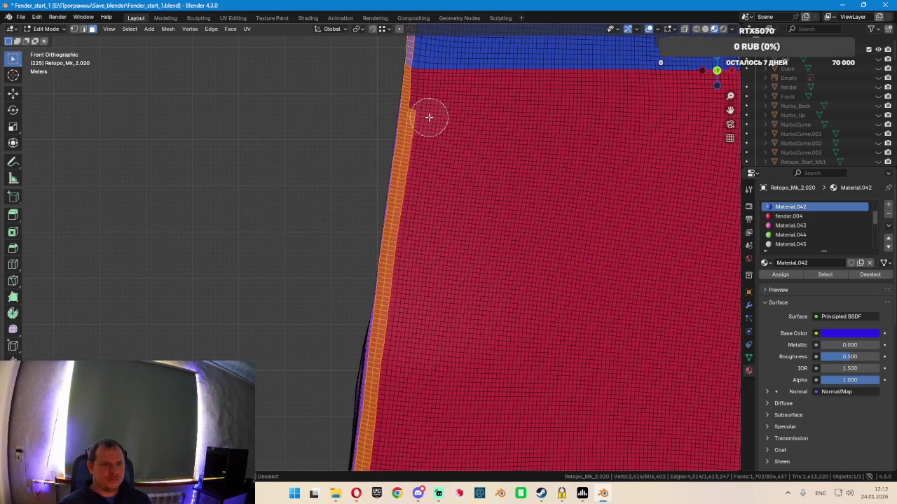
{"action": "middle_click_drag", "start_coordinate": [420, 160], "coordinate": [416, 184]}
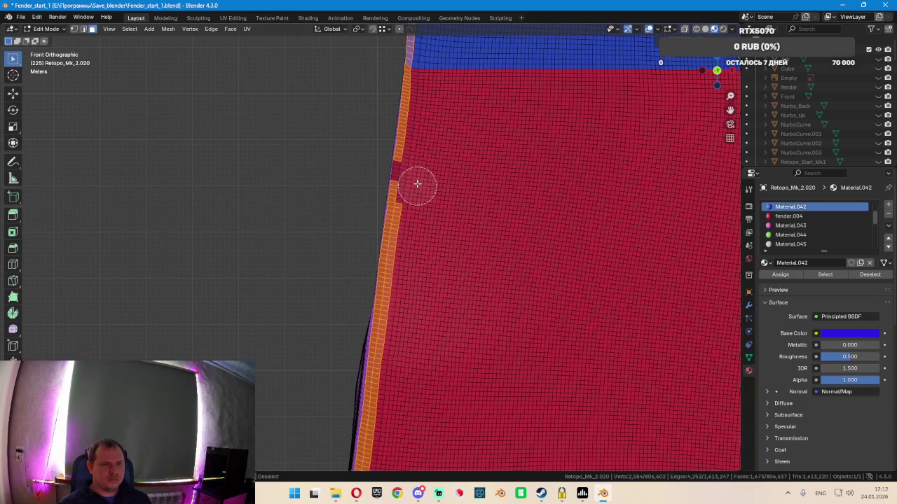
{"action": "left_click", "coordinate": [381, 162]}
{"action": "key", "text": "Escape"}
{"action": "scroll", "coordinate": [468, 182], "scroll_direction": "down", "scroll_amount": 3}
{"action": "scroll", "coordinate": [476, 224], "scroll_direction": "down", "scroll_amount": 2}
{"action": "scroll", "coordinate": [434, 99], "scroll_direction": "up", "scroll_amount": 2}
Deselect the orange strip's edge faces and its inner column down to the lower end
{"action": "key", "text": "c"}
{"action": "mouse_move", "coordinate": [400, 74]}
{"action": "middle_mouse_down"}
{"action": "mouse_move", "coordinate": [381, 184]}
{"action": "mouse_move", "coordinate": [350, 119]}
{"action": "mouse_move", "coordinate": [386, 164]}
{"action": "mouse_move", "coordinate": [380, 214]}
{"action": "mouse_move", "coordinate": [388, 206]}
{"action": "mouse_move", "coordinate": [376, 147]}
{"action": "mouse_move", "coordinate": [362, 232]}
{"action": "middle_mouse_up"}
{"action": "right_click", "coordinate": [411, 221]}
{"action": "scroll", "coordinate": [412, 220], "scroll_direction": "down", "scroll_amount": 3}
{"action": "middle_click_drag", "start_coordinate": [439, 267], "coordinate": [416, 196], "text": "shift"}
{"action": "scroll", "coordinate": [416, 196], "scroll_direction": "up", "scroll_amount": 2}
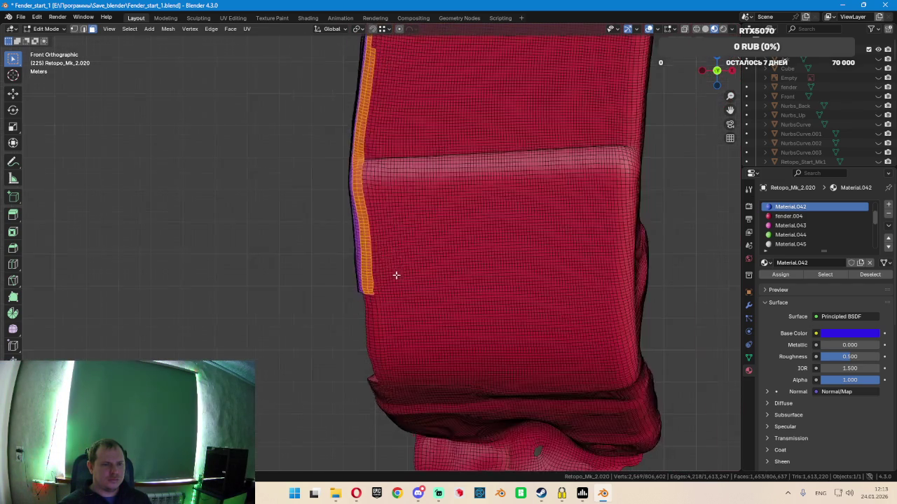
{"action": "scroll", "coordinate": [394, 274], "scroll_direction": "up", "scroll_amount": 3}
{"action": "middle_click_drag", "start_coordinate": [358, 305], "coordinate": [342, 121]}
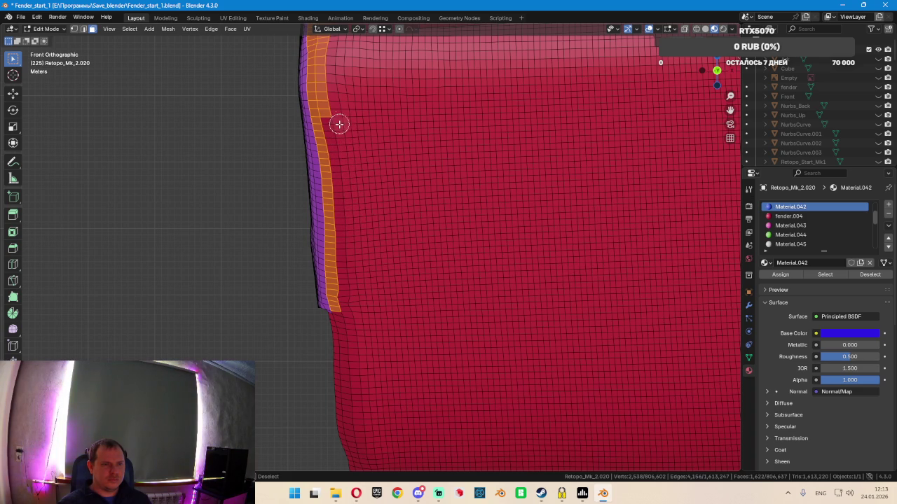
{"action": "scroll", "coordinate": [374, 182], "scroll_direction": "down", "scroll_amount": 2}
{"action": "mouse_move", "coordinate": [301, 257]}
{"action": "middle_mouse_down"}
{"action": "mouse_move", "coordinate": [312, 116]}
{"action": "mouse_move", "coordinate": [355, 257]}
{"action": "mouse_move", "coordinate": [319, 293]}
{"action": "mouse_move", "coordinate": [330, 157]}
{"action": "middle_mouse_up"}
{"action": "right_click", "coordinate": [333, 105]}
Deselect the last orange strip faces upward, including two leftover orange patches
{"action": "key", "text": "c"}
{"action": "right_click", "coordinate": [332, 156]}
{"action": "scroll", "coordinate": [341, 156], "scroll_direction": "down", "scroll_amount": 3}
{"action": "scroll", "coordinate": [350, 156], "scroll_direction": "down", "scroll_amount": 3}
{"action": "scroll", "coordinate": [385, 145], "scroll_direction": "down", "scroll_amount": 4}
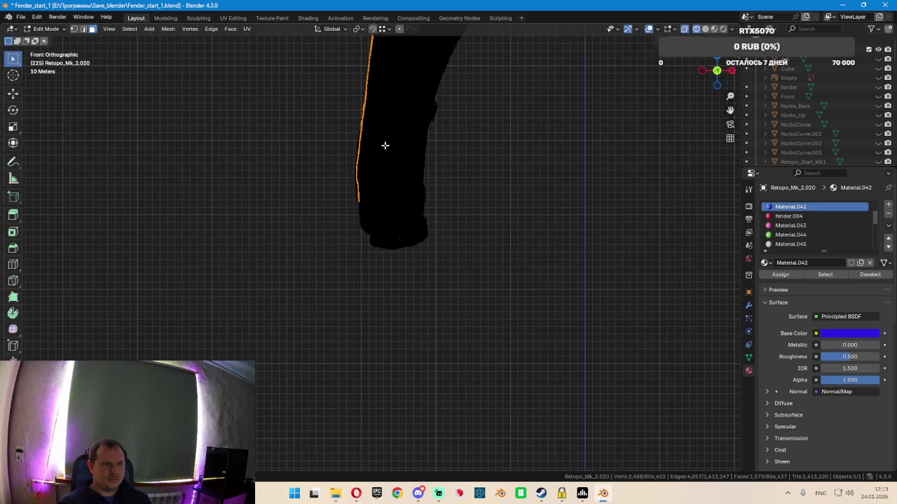
{"action": "scroll", "coordinate": [385, 145], "scroll_direction": "up", "scroll_amount": 5}
{"action": "scroll", "coordinate": [313, 316], "scroll_direction": "up", "scroll_amount": 3}
{"action": "key", "text": "c"}
{"action": "mouse_move", "coordinate": [324, 316]}
{"action": "middle_mouse_down"}
{"action": "mouse_move", "coordinate": [342, 210]}
{"action": "mouse_move", "coordinate": [348, 68]}
{"action": "middle_mouse_up"}
{"action": "mouse_move", "coordinate": [338, 139]}
{"action": "middle_mouse_down"}
{"action": "mouse_move", "coordinate": [340, 154]}
{"action": "mouse_move", "coordinate": [348, 124]}
{"action": "middle_mouse_up"}
{"action": "key", "text": "Escape"}
In solid shading, check the edge from the side and deselect the top of the orange edge
{"action": "scroll", "coordinate": [351, 231], "scroll_direction": "down", "scroll_amount": 2}
{"action": "key", "text": "shift+z"}
{"action": "mouse_move", "coordinate": [362, 264]}
{"action": "middle_mouse_down"}
{"action": "mouse_move", "coordinate": [481, 274]}
{"action": "mouse_move", "coordinate": [467, 276]}
{"action": "middle_mouse_up"}
{"action": "mouse_move", "coordinate": [442, 204]}
{"action": "middle_mouse_down"}
{"action": "mouse_move", "coordinate": [350, 372]}
{"action": "mouse_move", "coordinate": [404, 280]}
{"action": "mouse_move", "coordinate": [374, 290]}
{"action": "mouse_move", "coordinate": [348, 281]}
{"action": "middle_mouse_up"}
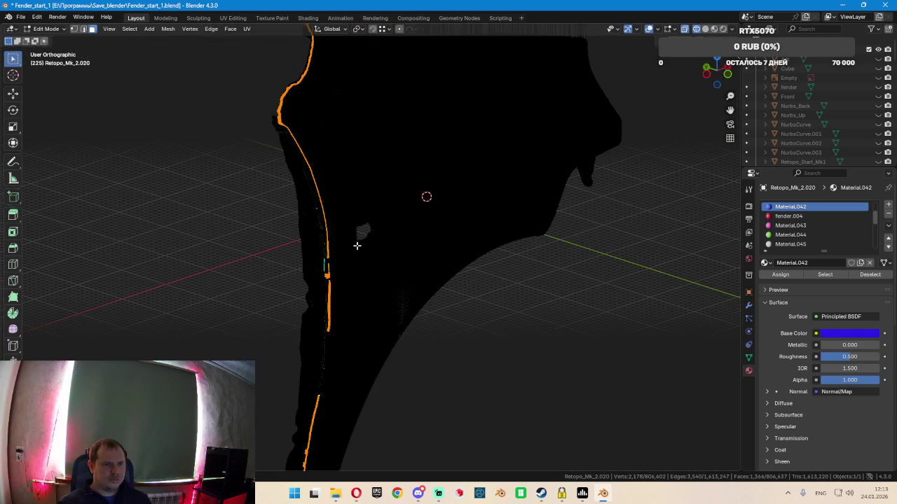
{"action": "middle_click_drag", "start_coordinate": [356, 245], "coordinate": [356, 373], "text": "shift"}
{"action": "key", "text": "c"}
{"action": "mouse_move", "coordinate": [301, 122]}
{"action": "middle_mouse_down"}
{"action": "mouse_move", "coordinate": [307, 198]}
{"action": "mouse_move", "coordinate": [283, 237]}
{"action": "mouse_move", "coordinate": [289, 281]}
{"action": "mouse_move", "coordinate": [306, 312]}
{"action": "mouse_move", "coordinate": [301, 270]}
{"action": "mouse_move", "coordinate": [332, 381]}
{"action": "mouse_move", "coordinate": [326, 413]}
{"action": "mouse_move", "coordinate": [372, 394]}
{"action": "mouse_move", "coordinate": [350, 240]}
{"action": "mouse_move", "coordinate": [351, 274]}
{"action": "middle_mouse_up"}
{"action": "key", "text": "Escape"}
{"action": "key", "text": "c"}
{"action": "key", "text": "Escape"}
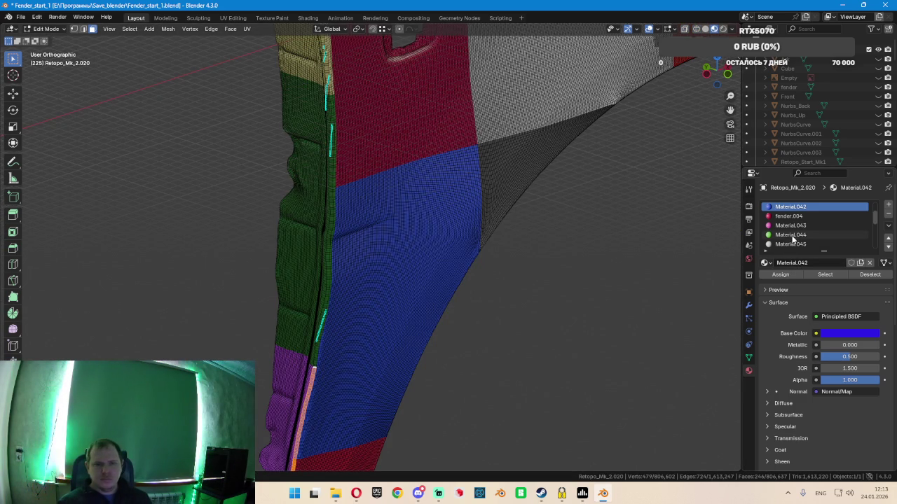
Pick the magenta Material.052 slot, then clear the edge strip selection and orbit to check colours
{"action": "scroll", "coordinate": [785, 232], "scroll_direction": "down", "scroll_amount": 3}
{"action": "scroll", "coordinate": [812, 280], "scroll_direction": "up", "scroll_amount": 3}
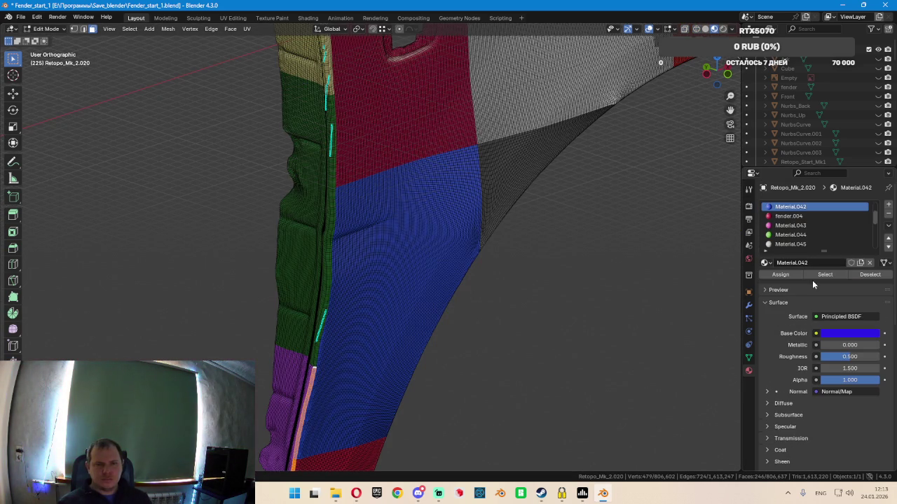
{"action": "scroll", "coordinate": [803, 239], "scroll_direction": "down", "scroll_amount": 5}
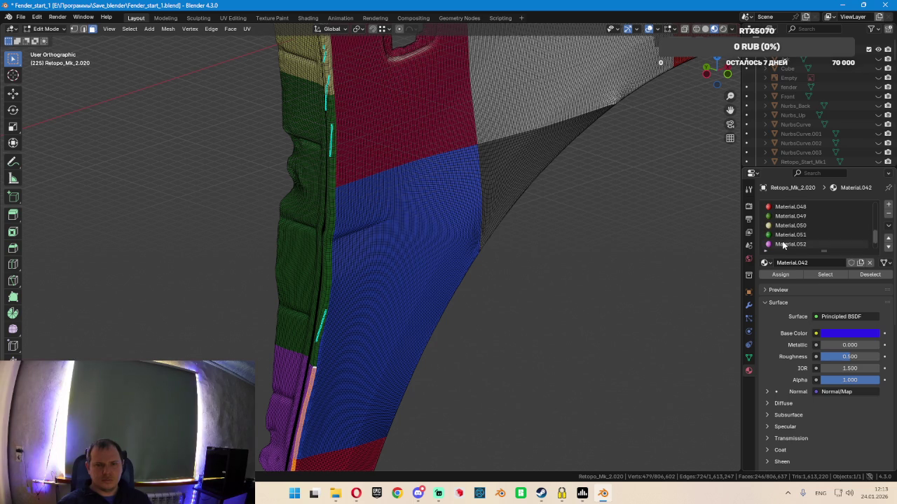
{"action": "left_click", "coordinate": [803, 243]}
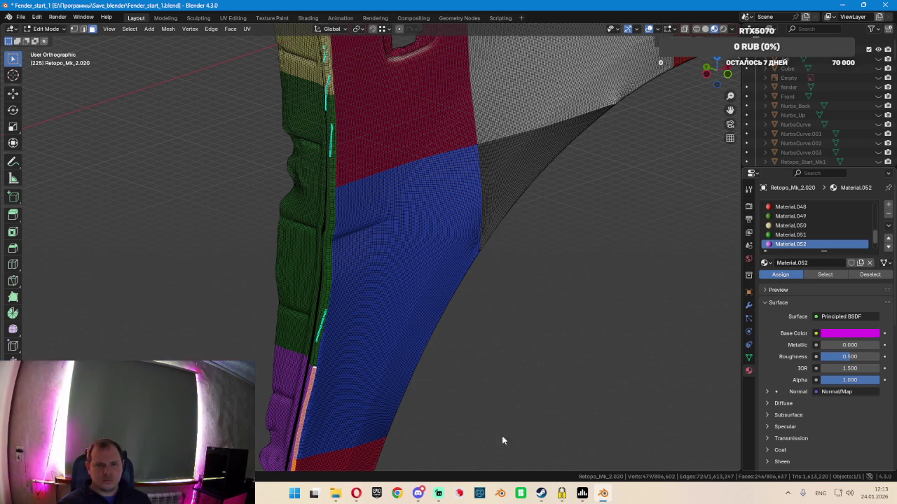
{"action": "left_click", "coordinate": [288, 375]}
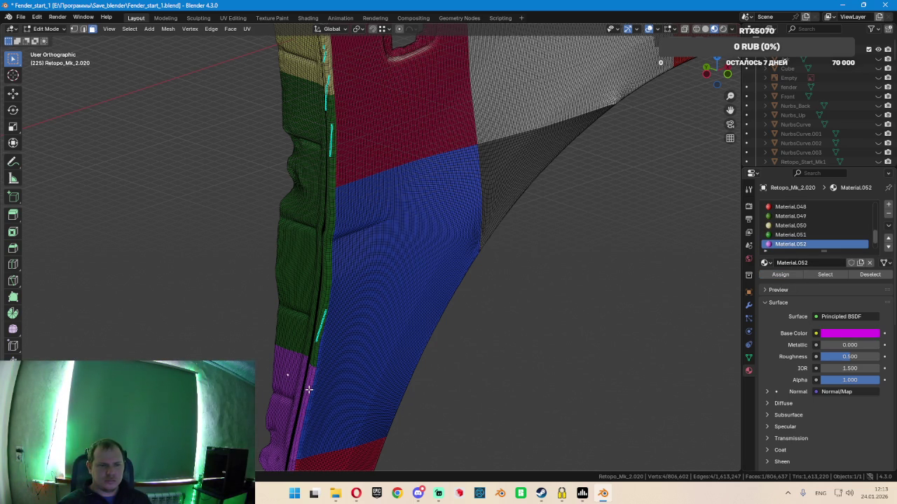
{"action": "mouse_move", "coordinate": [356, 398]}
{"action": "middle_mouse_down"}
{"action": "mouse_move", "coordinate": [394, 404]}
{"action": "mouse_move", "coordinate": [400, 325]}
{"action": "mouse_move", "coordinate": [371, 346]}
{"action": "mouse_move", "coordinate": [353, 381]}
{"action": "mouse_move", "coordinate": [400, 282]}
{"action": "mouse_move", "coordinate": [358, 353]}
{"action": "mouse_move", "coordinate": [405, 345]}
{"action": "mouse_move", "coordinate": [342, 326]}
{"action": "middle_mouse_up"}
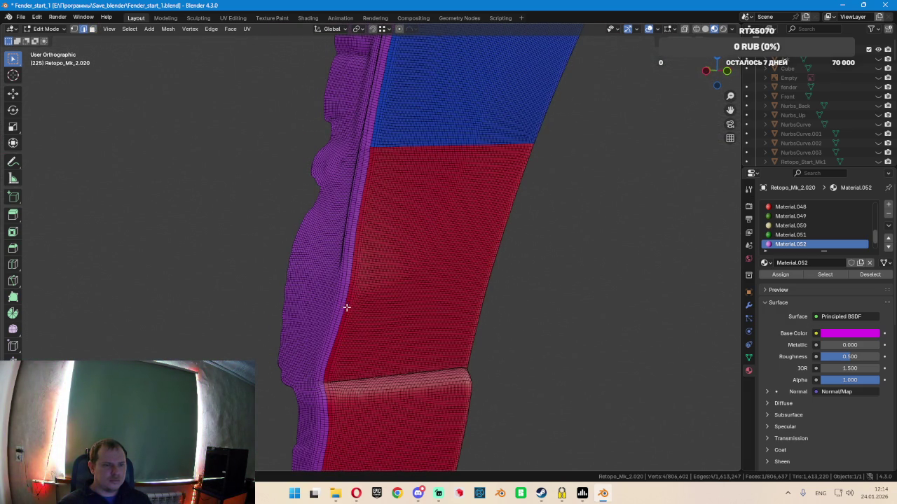
Orbit to the red surface and circle-deselect one segment of the seam edge loop
{"action": "scroll", "coordinate": [349, 309], "scroll_direction": "up", "scroll_amount": 2}
{"action": "scroll", "coordinate": [347, 308], "scroll_direction": "up", "scroll_amount": 3}
{"action": "scroll", "coordinate": [346, 322], "scroll_direction": "up", "scroll_amount": 3}
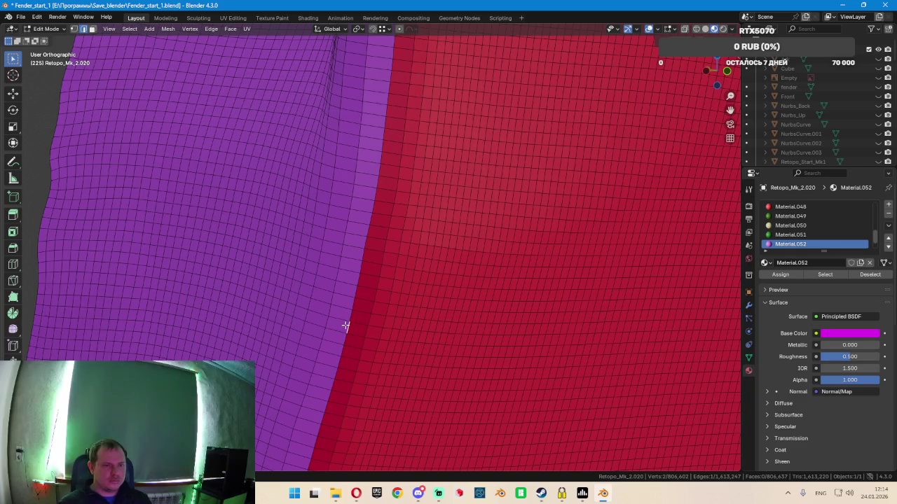
{"action": "scroll", "coordinate": [347, 326], "scroll_direction": "down", "scroll_amount": 2}
{"action": "scroll", "coordinate": [351, 319], "scroll_direction": "down", "scroll_amount": 3}
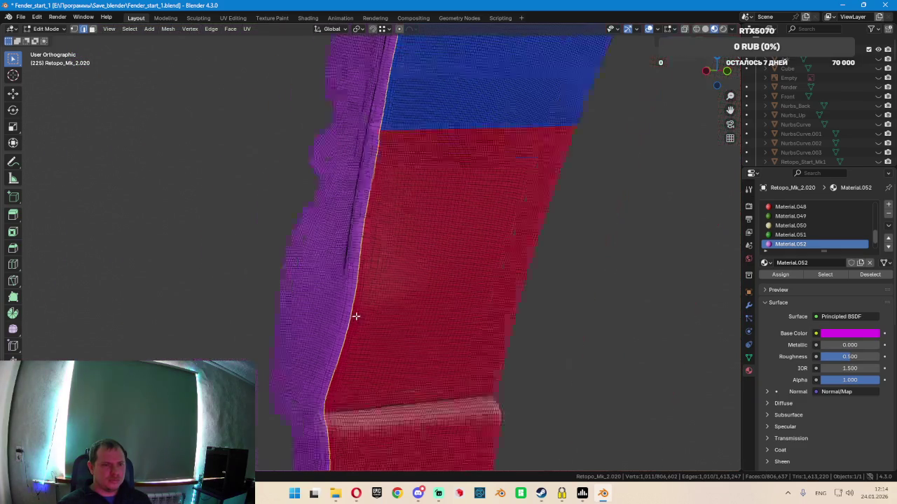
{"action": "scroll", "coordinate": [354, 313], "scroll_direction": "down", "scroll_amount": 2}
{"action": "scroll", "coordinate": [334, 360], "scroll_direction": "up", "scroll_amount": 2}
{"action": "scroll", "coordinate": [360, 390], "scroll_direction": "up", "scroll_amount": 3}
{"action": "mouse_move", "coordinate": [360, 390]}
{"action": "middle_mouse_down"}
{"action": "mouse_move", "coordinate": [404, 260]}
{"action": "mouse_move", "coordinate": [392, 243]}
{"action": "mouse_move", "coordinate": [374, 273]}
{"action": "middle_mouse_up"}
{"action": "key", "text": "c"}
{"action": "right_click", "coordinate": [382, 266]}
In wireframe, deselect the yellow loop's upper segment, then frame the remaining edge from the front
{"action": "key", "text": "shift+z"}
{"action": "key", "text": "c"}
{"action": "mouse_move", "coordinate": [378, 152]}
{"action": "middle_mouse_down"}
{"action": "mouse_move", "coordinate": [351, 204]}
{"action": "mouse_move", "coordinate": [215, 201]}
{"action": "mouse_move", "coordinate": [146, 180]}
{"action": "middle_mouse_up"}
{"action": "key", "text": "Escape"}
{"action": "key", "text": "KP_Decimal"}
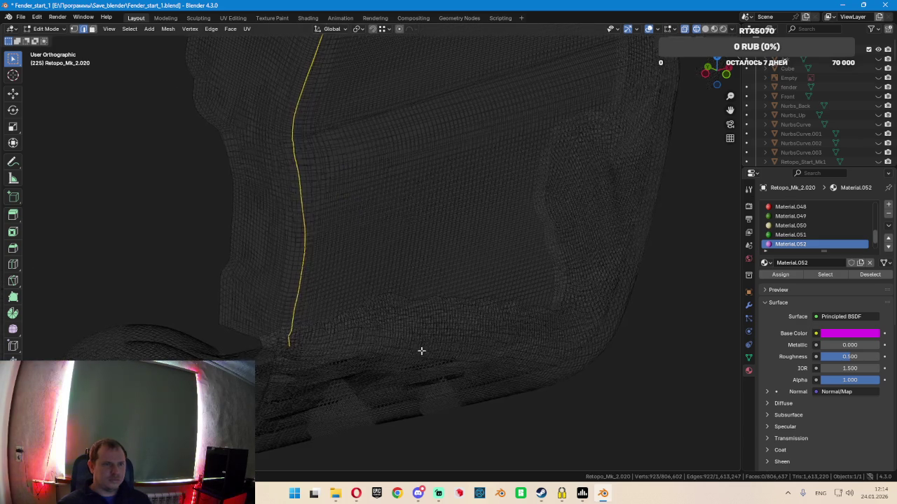
{"action": "key", "text": "KP_1"}
{"action": "scroll", "coordinate": [350, 210], "scroll_direction": "down", "scroll_amount": 2}
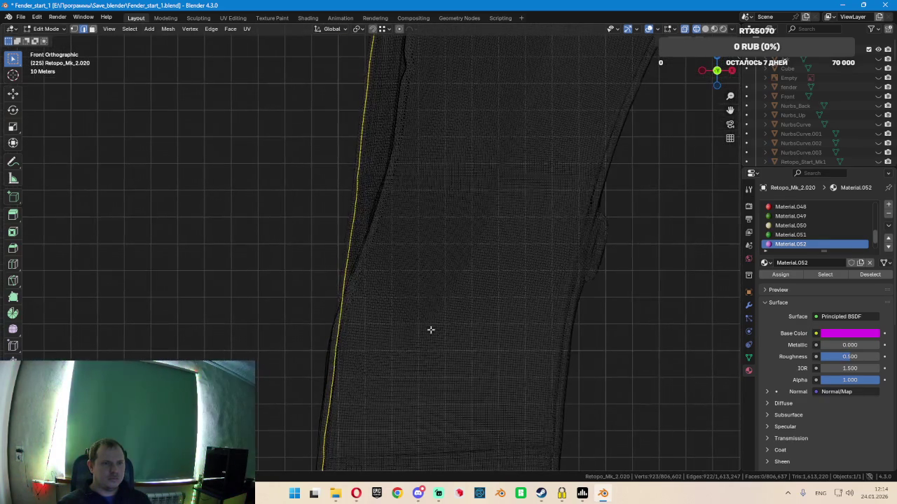
{"action": "key", "text": "shift+z"}
From a new angle, deselect the upper part of the yellow edge loop in wireframe
{"action": "scroll", "coordinate": [442, 124], "scroll_direction": "down", "scroll_amount": 2}
{"action": "middle_click_drag", "start_coordinate": [442, 124], "coordinate": [379, 369], "text": "shift"}
{"action": "scroll", "coordinate": [376, 179], "scroll_direction": "up", "scroll_amount": 2}
{"action": "mouse_move", "coordinate": [375, 179]}
{"action": "middle_mouse_down"}
{"action": "mouse_move", "coordinate": [386, 178]}
{"action": "mouse_move", "coordinate": [395, 231]}
{"action": "mouse_move", "coordinate": [351, 155]}
{"action": "middle_mouse_up"}
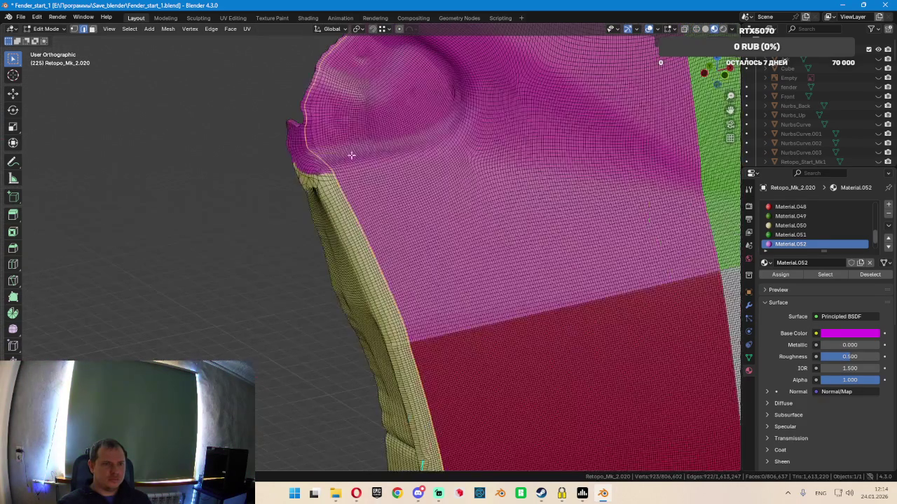
{"action": "scroll", "coordinate": [334, 164], "scroll_direction": "up", "scroll_amount": 2}
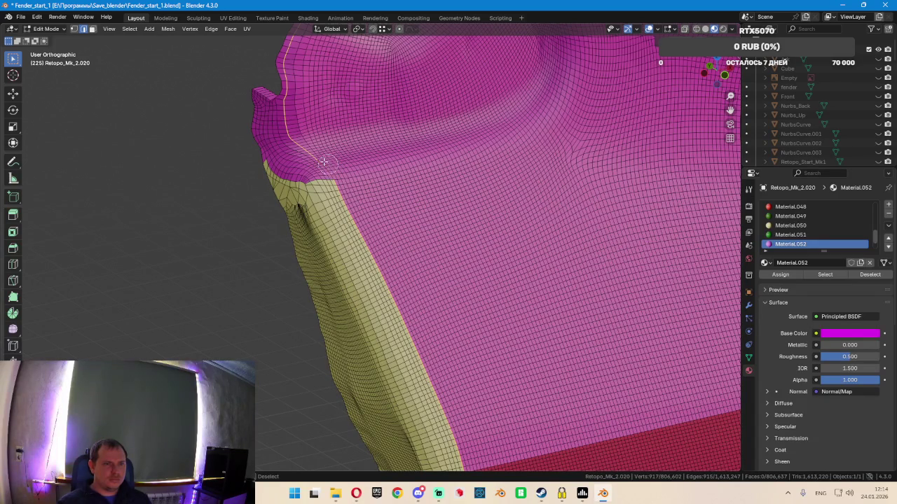
{"action": "mouse_move", "coordinate": [280, 92]}
{"action": "middle_mouse_down"}
{"action": "mouse_move", "coordinate": [357, 144]}
{"action": "mouse_move", "coordinate": [360, 254]}
{"action": "mouse_move", "coordinate": [442, 154]}
{"action": "middle_mouse_up"}
{"action": "key", "text": "shift+z"}
{"action": "key", "text": "c"}
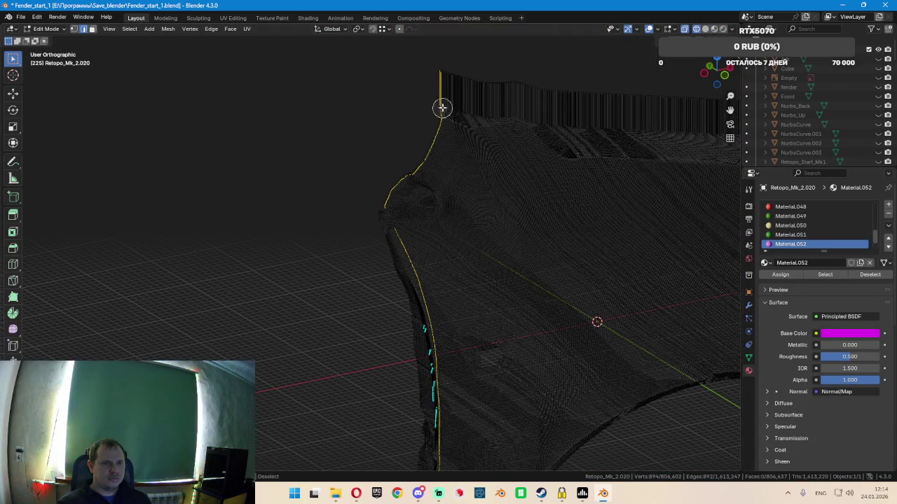
{"action": "mouse_move", "coordinate": [439, 73]}
{"action": "middle_mouse_down"}
{"action": "mouse_move", "coordinate": [432, 138]}
{"action": "mouse_move", "coordinate": [415, 176]}
{"action": "mouse_move", "coordinate": [380, 208]}
{"action": "middle_mouse_up"}
{"action": "key", "text": "Escape"}
{"action": "key", "text": "shift+z"}
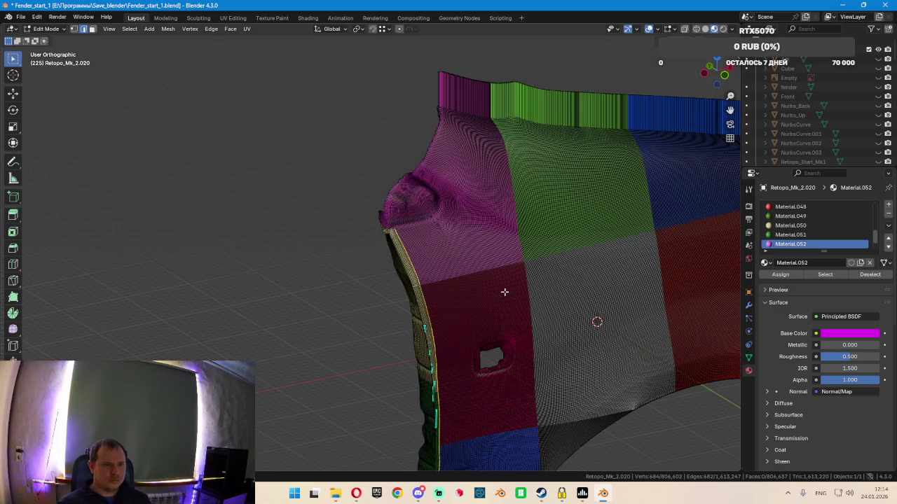
With the fender facing the view, extrude a new vertex from the border vertex
{"action": "scroll", "coordinate": [504, 292], "scroll_direction": "up", "scroll_amount": 3}
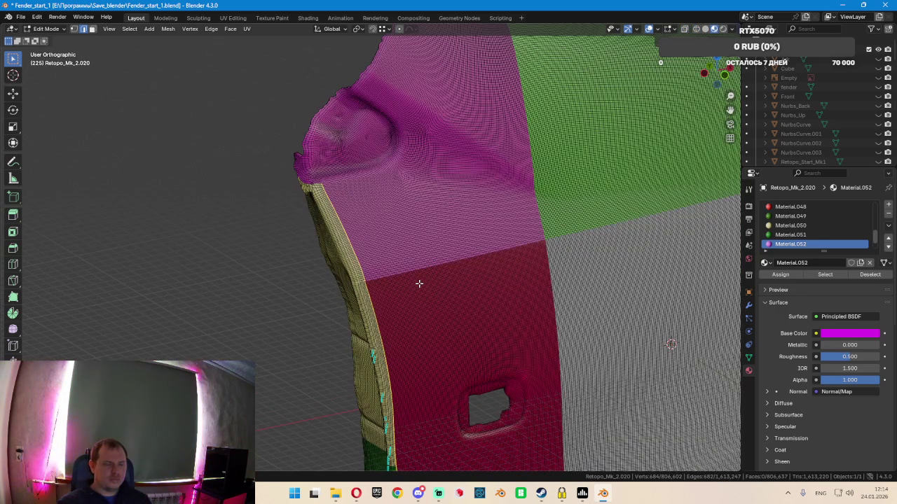
{"action": "middle_click_drag", "start_coordinate": [487, 274], "coordinate": [380, 275]}
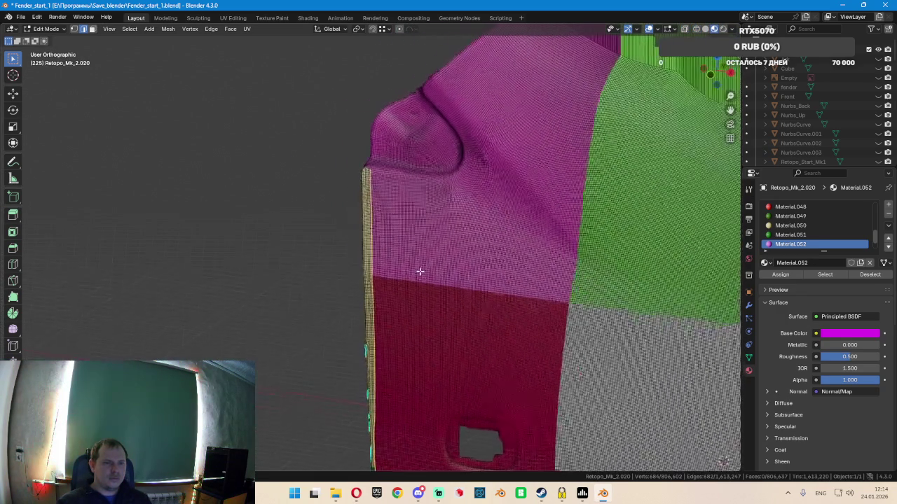
{"action": "scroll", "coordinate": [380, 276], "scroll_direction": "up", "scroll_amount": 2}
{"action": "scroll", "coordinate": [326, 278], "scroll_direction": "up", "scroll_amount": 2}
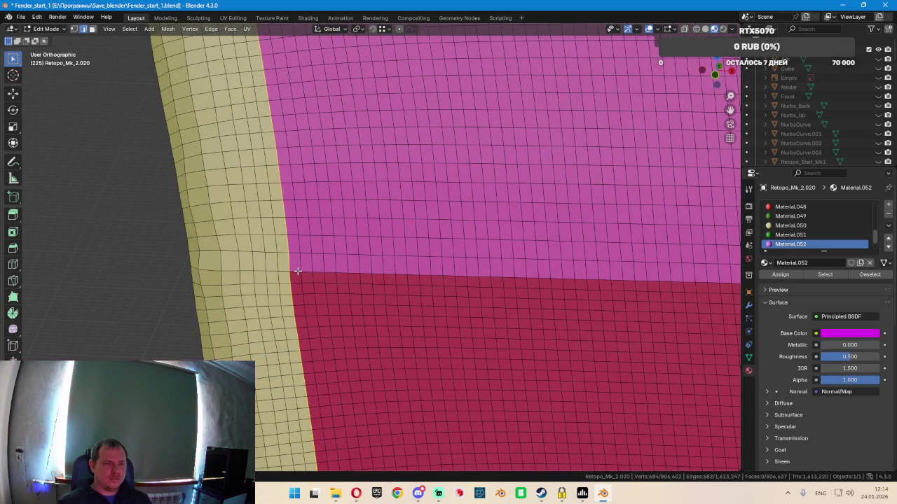
{"action": "right_click", "coordinate": [301, 272], "text": "ctrl"}
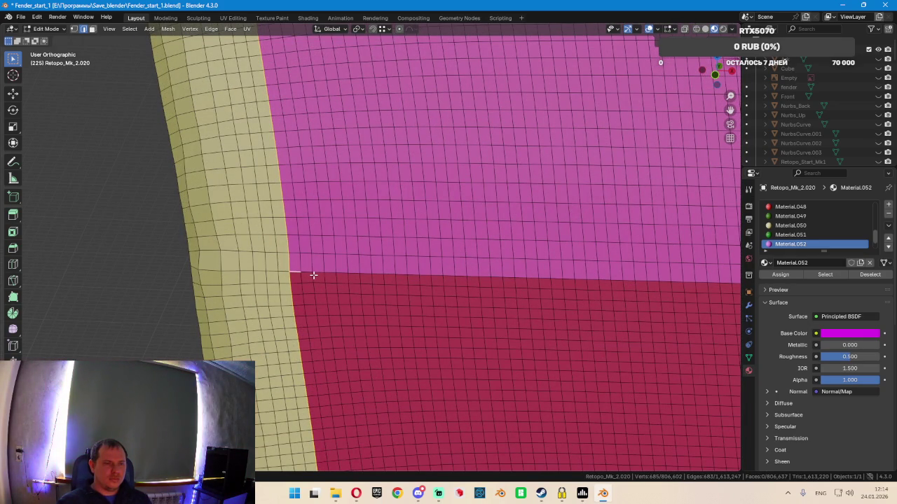
{"action": "scroll", "coordinate": [310, 273], "scroll_direction": "down", "scroll_amount": 2}
{"action": "scroll", "coordinate": [320, 276], "scroll_direction": "down", "scroll_amount": 3}
{"action": "scroll", "coordinate": [344, 276], "scroll_direction": "down", "scroll_amount": 3}
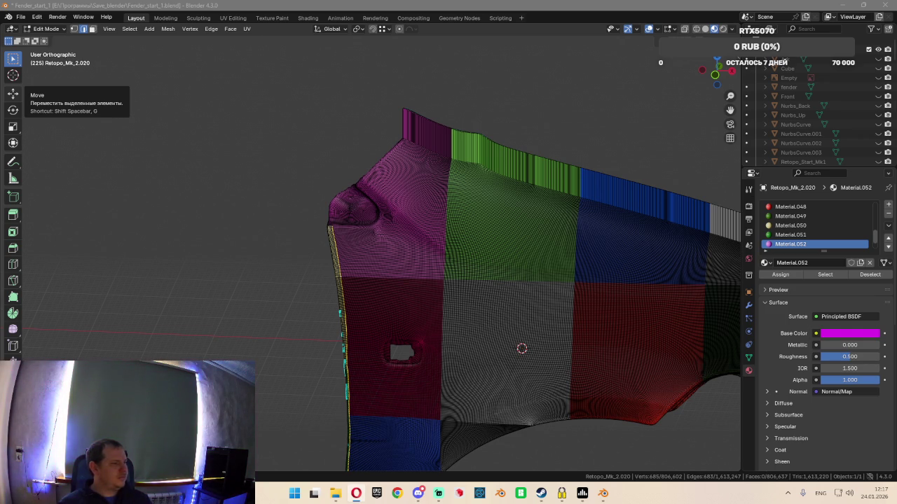
Add the edge loop on the white/dark-green panel seam to the boundary-loop selection
{"action": "left_click", "coordinate": [431, 50]}
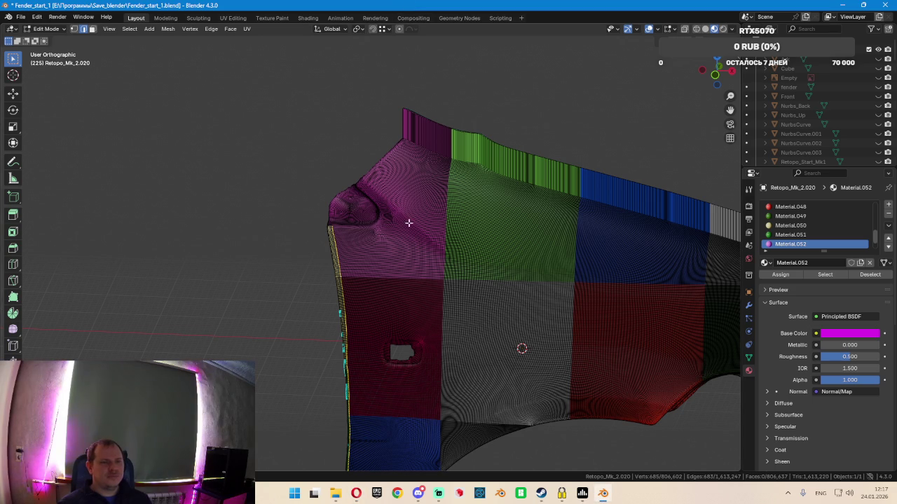
{"action": "scroll", "coordinate": [412, 227], "scroll_direction": "up", "scroll_amount": 3}
{"action": "scroll", "coordinate": [386, 262], "scroll_direction": "up", "scroll_amount": 3}
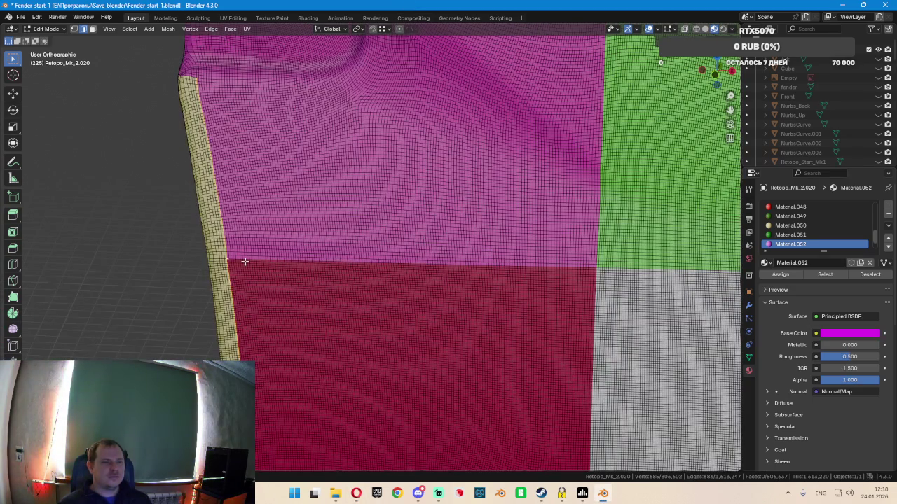
{"action": "middle_click_drag", "start_coordinate": [426, 260], "coordinate": [150, 225]}
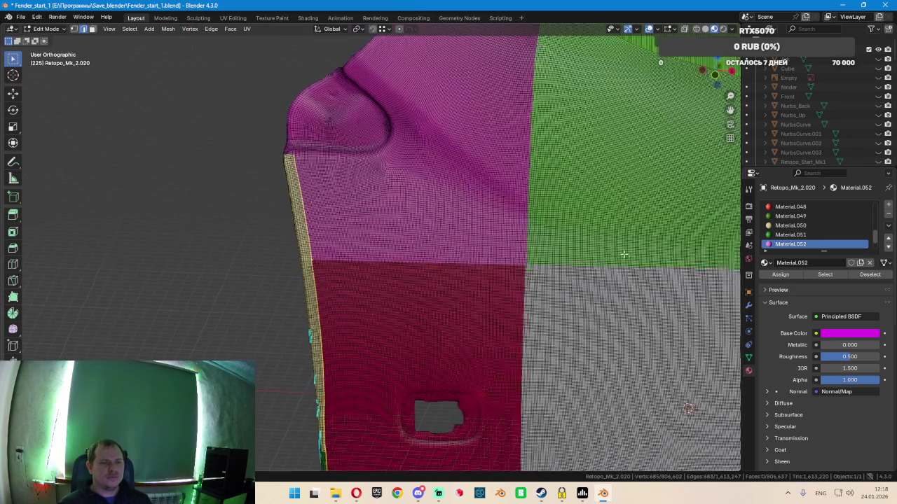
{"action": "middle_click_drag", "start_coordinate": [533, 238], "coordinate": [469, 248], "text": "shift"}
{"action": "scroll", "coordinate": [469, 248], "scroll_direction": "up", "scroll_amount": 3}
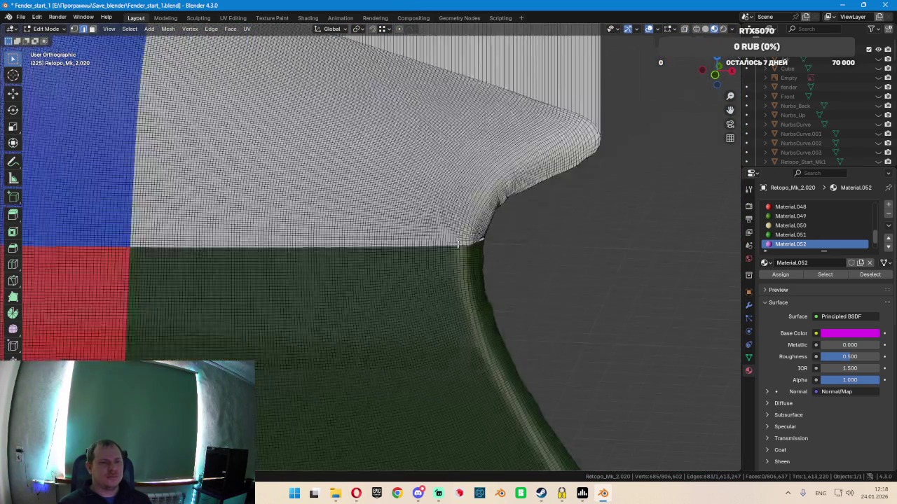
{"action": "scroll", "coordinate": [459, 241], "scroll_direction": "up", "scroll_amount": 3}
{"action": "scroll", "coordinate": [459, 242], "scroll_direction": "up", "scroll_amount": 2}
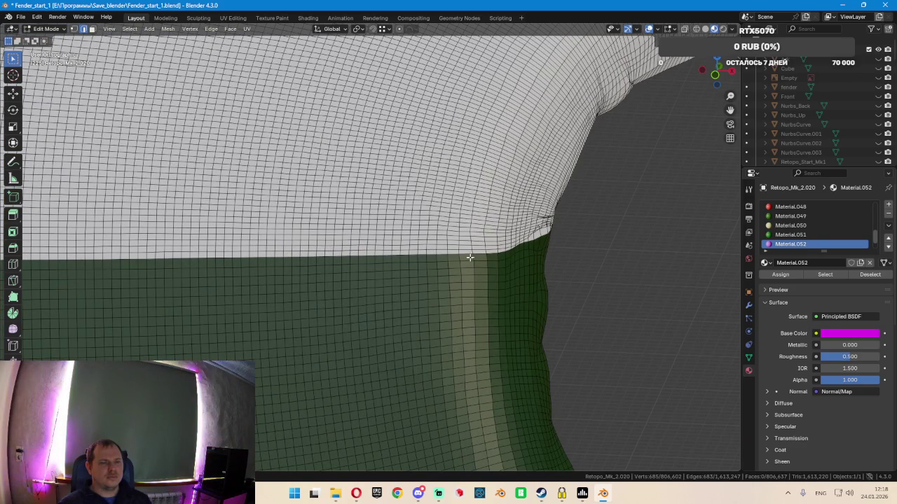
{"action": "left_click", "coordinate": [469, 257], "text": "alt+shift"}
Remove the stray vertex above the white/green seam from the selection
{"action": "scroll", "coordinate": [469, 258], "scroll_direction": "down", "scroll_amount": 1}
{"action": "scroll", "coordinate": [469, 258], "scroll_direction": "down", "scroll_amount": 1}
{"action": "scroll", "coordinate": [469, 262], "scroll_direction": "up", "scroll_amount": 2}
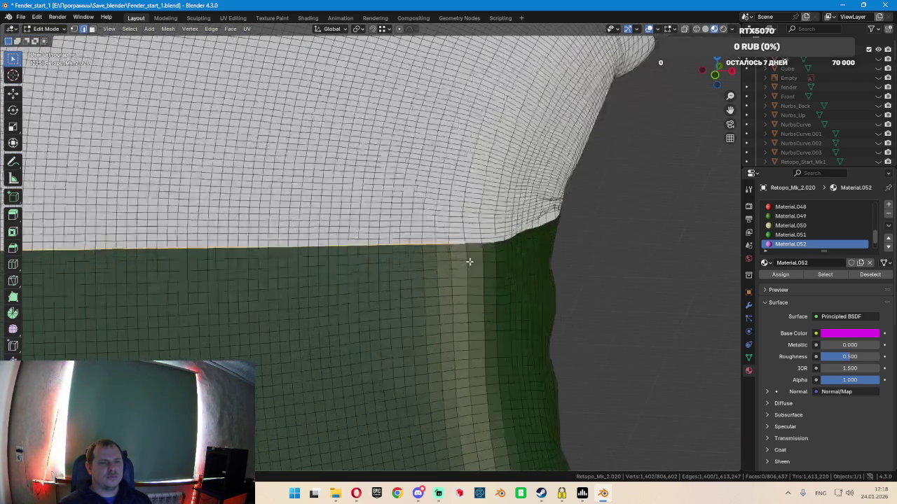
{"action": "scroll", "coordinate": [469, 262], "scroll_direction": "down", "scroll_amount": 1}
{"action": "left_click", "coordinate": [467, 245], "text": "shift"}
{"action": "mouse_move", "coordinate": [470, 274]}
{"action": "middle_mouse_down"}
{"action": "mouse_move", "coordinate": [468, 303]}
{"action": "mouse_move", "coordinate": [504, 360]}
{"action": "mouse_move", "coordinate": [416, 157]}
{"action": "middle_mouse_up"}
{"action": "scroll", "coordinate": [467, 303], "scroll_direction": "down", "scroll_amount": 2}
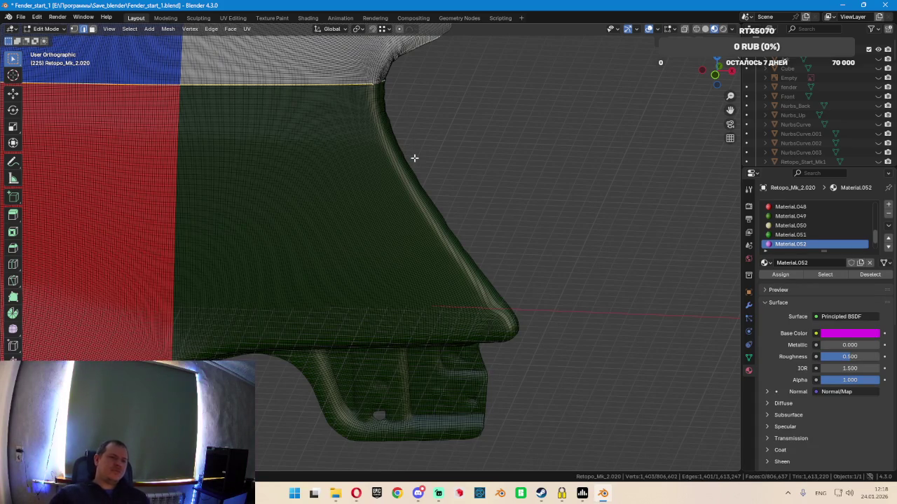
{"action": "scroll", "coordinate": [387, 67], "scroll_direction": "up", "scroll_amount": 3}
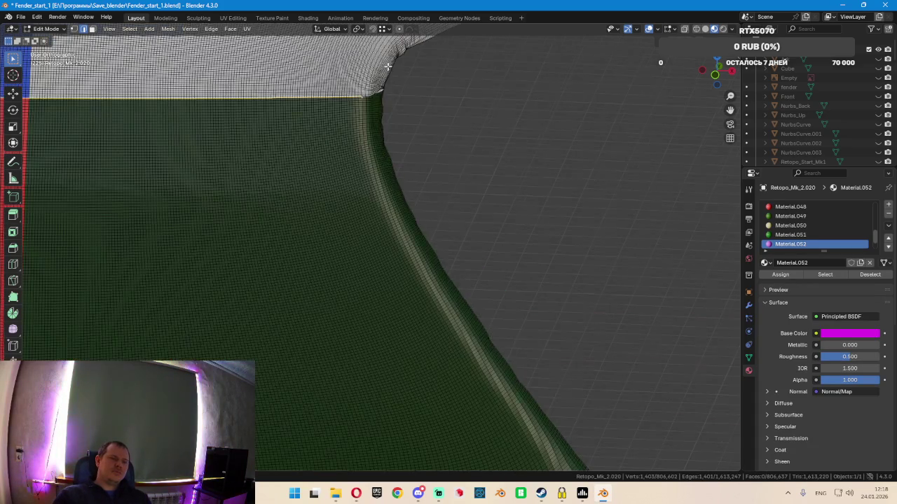
{"action": "scroll", "coordinate": [361, 86], "scroll_direction": "up", "scroll_amount": 1}
{"action": "scroll", "coordinate": [362, 105], "scroll_direction": "up", "scroll_amount": 1}
{"action": "scroll", "coordinate": [364, 106], "scroll_direction": "up", "scroll_amount": 1}
{"action": "left_click", "coordinate": [364, 106], "text": "shift"}
{"action": "scroll", "coordinate": [370, 104], "scroll_direction": "down", "scroll_amount": 3}
{"action": "scroll", "coordinate": [284, 129], "scroll_direction": "down", "scroll_amount": 3}
{"action": "scroll", "coordinate": [238, 158], "scroll_direction": "down", "scroll_amount": 2}
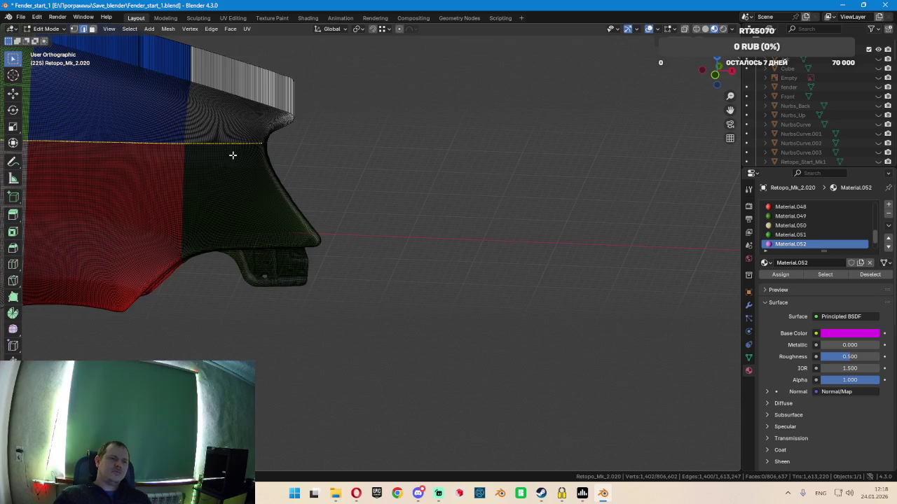
{"action": "scroll", "coordinate": [238, 154], "scroll_direction": "up", "scroll_amount": 4}
{"action": "scroll", "coordinate": [477, 147], "scroll_direction": "up", "scroll_amount": 3}
Zoom in and add the red/blue seam edge loop to the selection
{"action": "scroll", "coordinate": [305, 241], "scroll_direction": "up", "scroll_amount": 1}
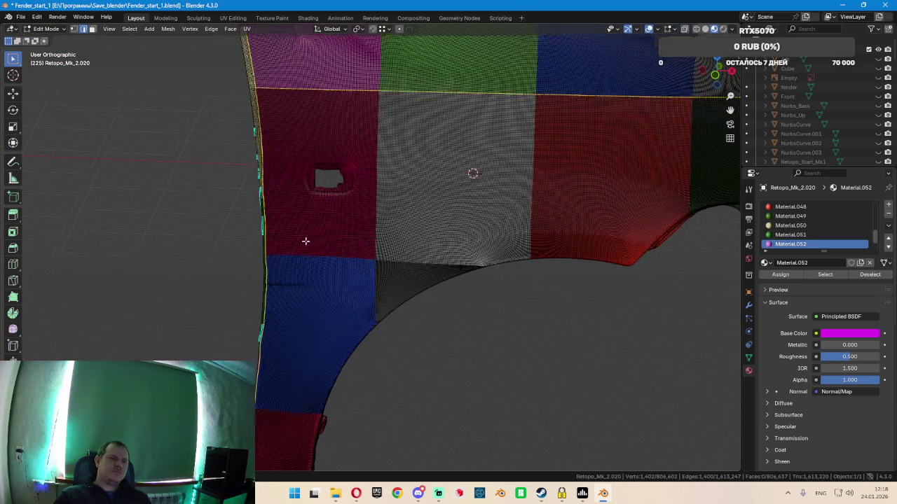
{"action": "scroll", "coordinate": [306, 241], "scroll_direction": "up", "scroll_amount": 1}
{"action": "scroll", "coordinate": [300, 202], "scroll_direction": "up", "scroll_amount": 2}
{"action": "scroll", "coordinate": [344, 192], "scroll_direction": "up", "scroll_amount": 2}
{"action": "scroll", "coordinate": [310, 187], "scroll_direction": "up", "scroll_amount": 1}
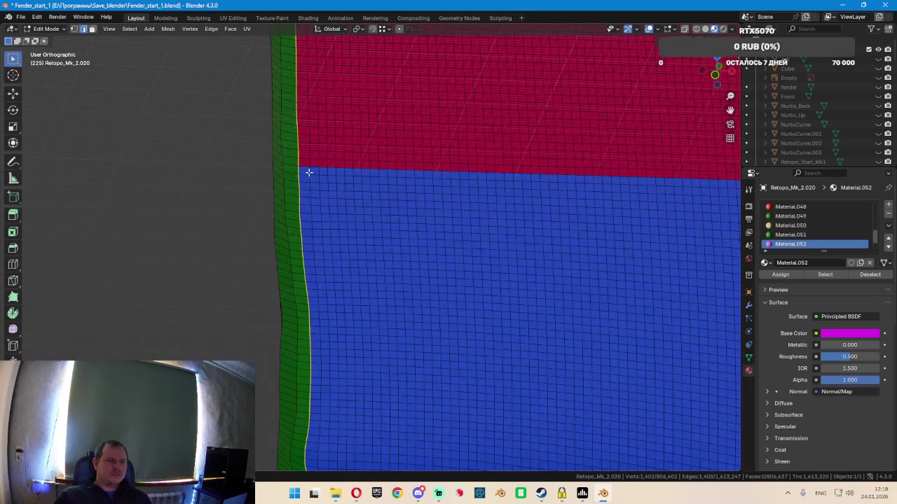
{"action": "left_click", "coordinate": [372, 211], "text": "shift"}
Re-centre the view on the lower red and blue panels
{"action": "scroll", "coordinate": [391, 208], "scroll_direction": "down", "scroll_amount": 3}
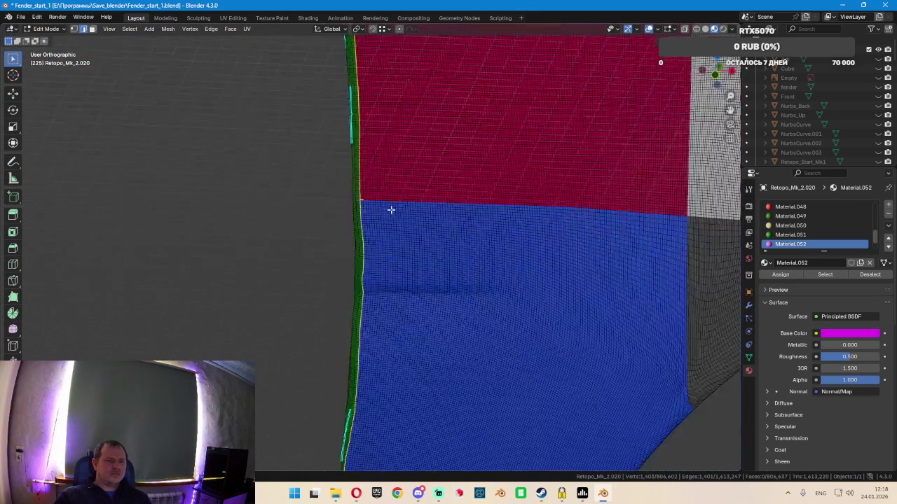
{"action": "scroll", "coordinate": [393, 210], "scroll_direction": "down", "scroll_amount": 3}
{"action": "scroll", "coordinate": [393, 210], "scroll_direction": "down", "scroll_amount": 3}
{"action": "scroll", "coordinate": [394, 203], "scroll_direction": "up", "scroll_amount": 3}
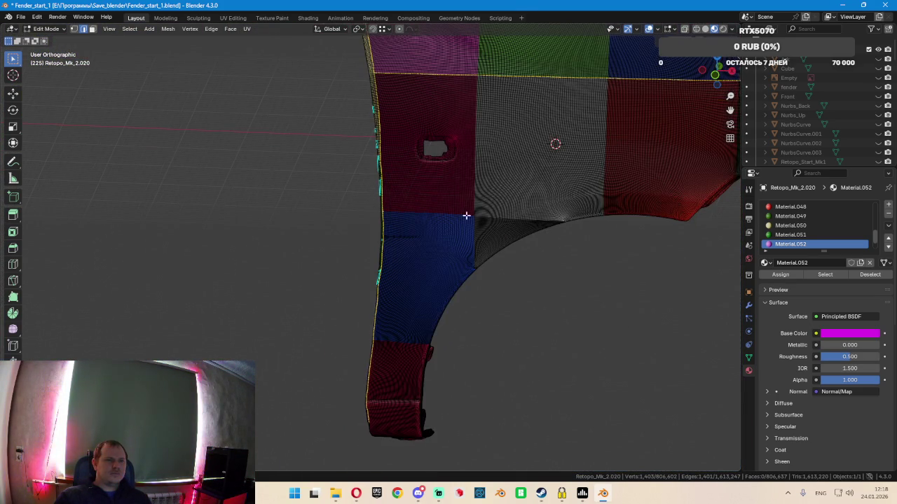
{"action": "scroll", "coordinate": [434, 207], "scroll_direction": "up", "scroll_amount": 2}
{"action": "scroll", "coordinate": [385, 192], "scroll_direction": "up", "scroll_amount": 1}
{"action": "scroll", "coordinate": [382, 192], "scroll_direction": "up", "scroll_amount": 2}
{"action": "scroll", "coordinate": [385, 189], "scroll_direction": "up", "scroll_amount": 2}
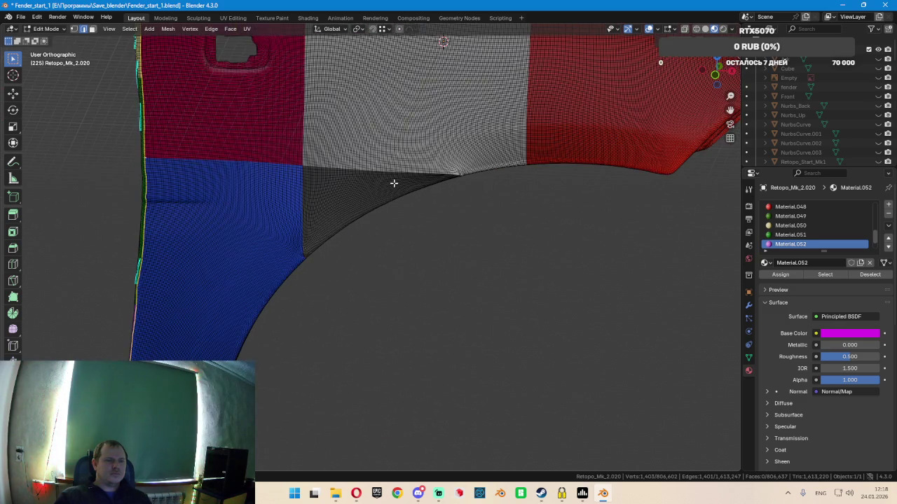
{"action": "scroll", "coordinate": [449, 181], "scroll_direction": "up", "scroll_amount": 2}
{"action": "scroll", "coordinate": [455, 165], "scroll_direction": "up", "scroll_amount": 2}
{"action": "scroll", "coordinate": [456, 162], "scroll_direction": "up", "scroll_amount": 2}
{"action": "scroll", "coordinate": [462, 165], "scroll_direction": "up", "scroll_amount": 1}
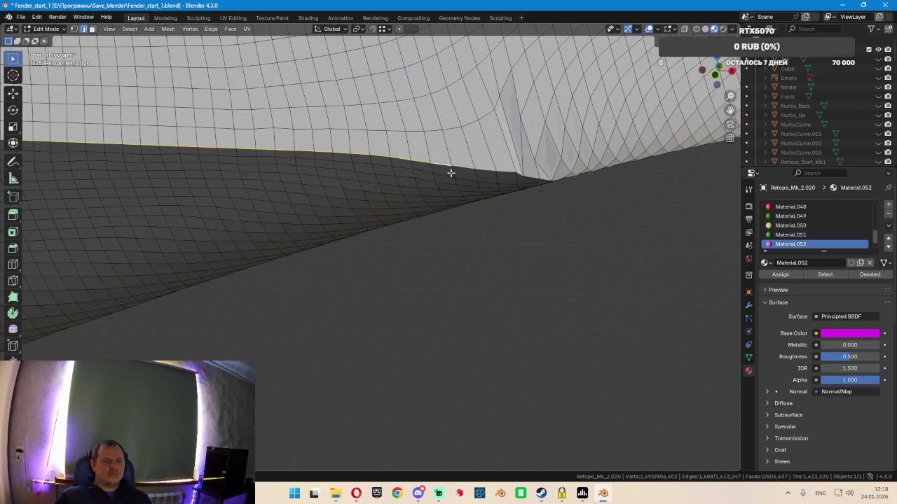
{"action": "scroll", "coordinate": [414, 174], "scroll_direction": "down", "scroll_amount": 2}
{"action": "scroll", "coordinate": [330, 179], "scroll_direction": "down", "scroll_amount": 3}
{"action": "middle_click_drag", "start_coordinate": [206, 180], "coordinate": [458, 129], "text": "shift"}
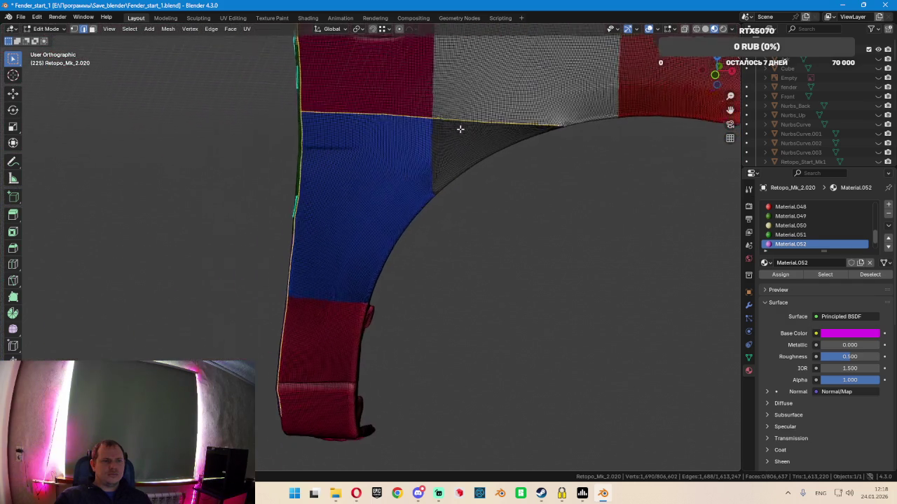
{"action": "mouse_move", "coordinate": [349, 280]}
{"action": "middle_mouse_down", "text": "shift"}
{"action": "mouse_move", "coordinate": [462, 199]}
{"action": "mouse_move", "coordinate": [493, 200]}
{"action": "mouse_move", "coordinate": [545, 183]}
{"action": "mouse_move", "coordinate": [482, 171]}
{"action": "mouse_move", "coordinate": [563, 184]}
{"action": "mouse_move", "coordinate": [569, 198]}
{"action": "mouse_move", "coordinate": [516, 192]}
{"action": "mouse_move", "coordinate": [568, 194]}
{"action": "mouse_move", "coordinate": [541, 192]}
{"action": "middle_mouse_up", "text": "shift"}
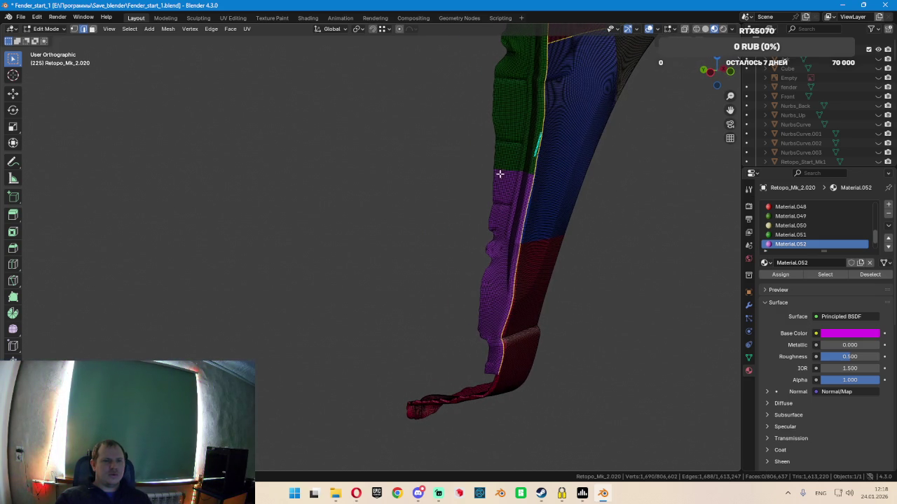
In Front view, add the blue/red seam loop on the fender's side to the selection
{"action": "mouse_move", "coordinate": [510, 182]}
{"action": "middle_mouse_down"}
{"action": "mouse_move", "coordinate": [558, 172]}
{"action": "mouse_move", "coordinate": [522, 173]}
{"action": "middle_mouse_up"}
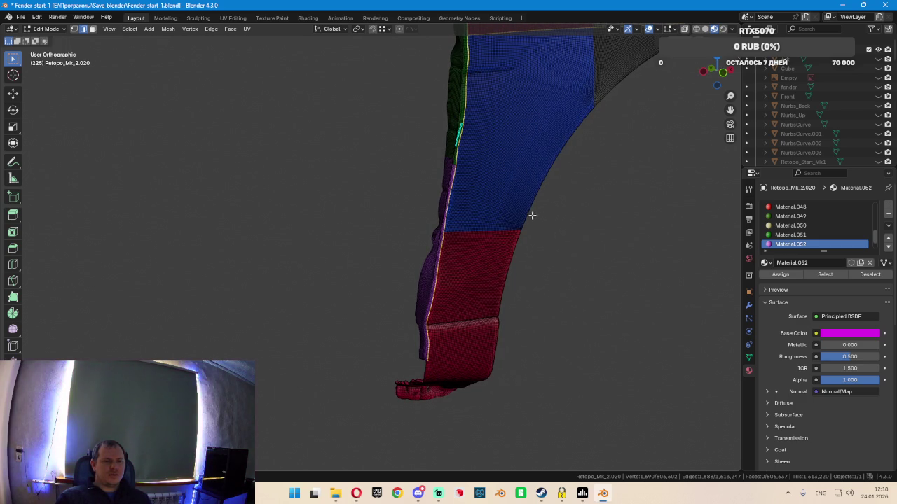
{"action": "scroll", "coordinate": [479, 208], "scroll_direction": "up", "scroll_amount": 2}
{"action": "scroll", "coordinate": [442, 227], "scroll_direction": "up", "scroll_amount": 3}
{"action": "scroll", "coordinate": [420, 234], "scroll_direction": "up", "scroll_amount": 3}
{"action": "scroll", "coordinate": [411, 236], "scroll_direction": "up", "scroll_amount": 2}
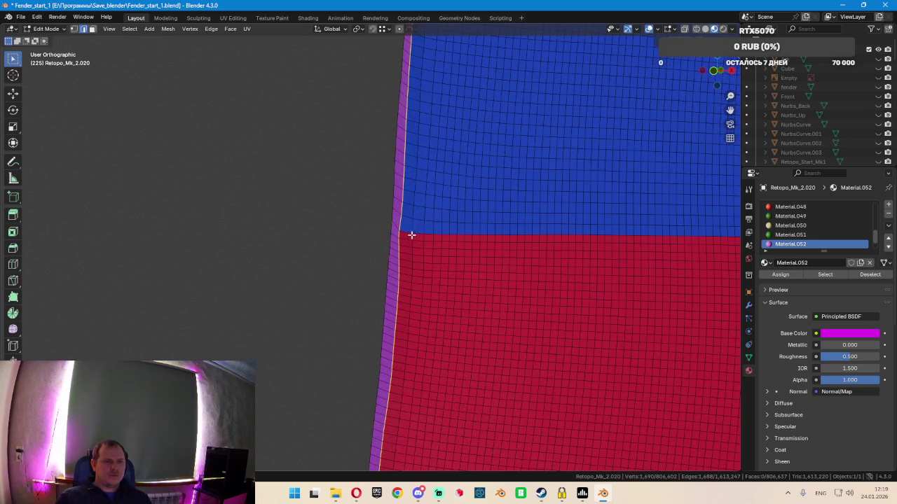
{"action": "scroll", "coordinate": [434, 235], "scroll_direction": "down", "scroll_amount": 2}
{"action": "scroll", "coordinate": [546, 223], "scroll_direction": "down", "scroll_amount": 3}
{"action": "scroll", "coordinate": [547, 213], "scroll_direction": "up", "scroll_amount": 3}
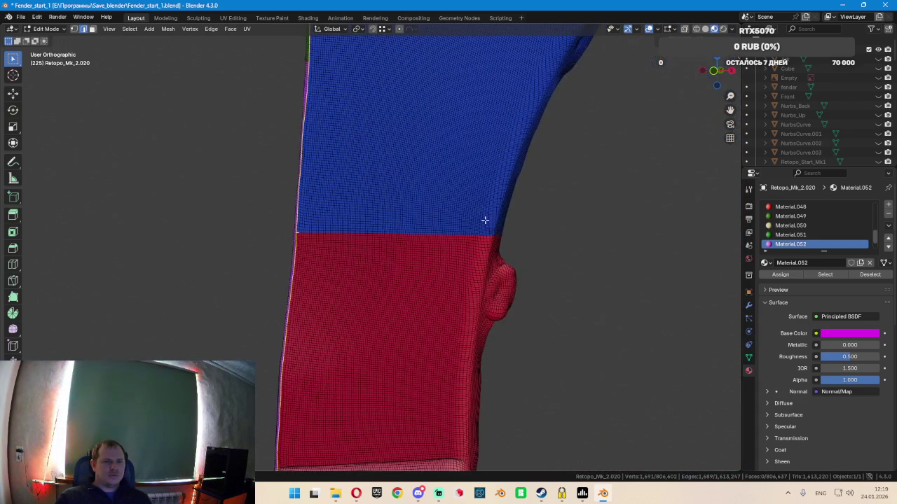
{"action": "scroll", "coordinate": [483, 227], "scroll_direction": "up", "scroll_amount": 2}
{"action": "scroll", "coordinate": [483, 234], "scroll_direction": "up", "scroll_amount": 2}
{"action": "key", "text": "KP_1"}
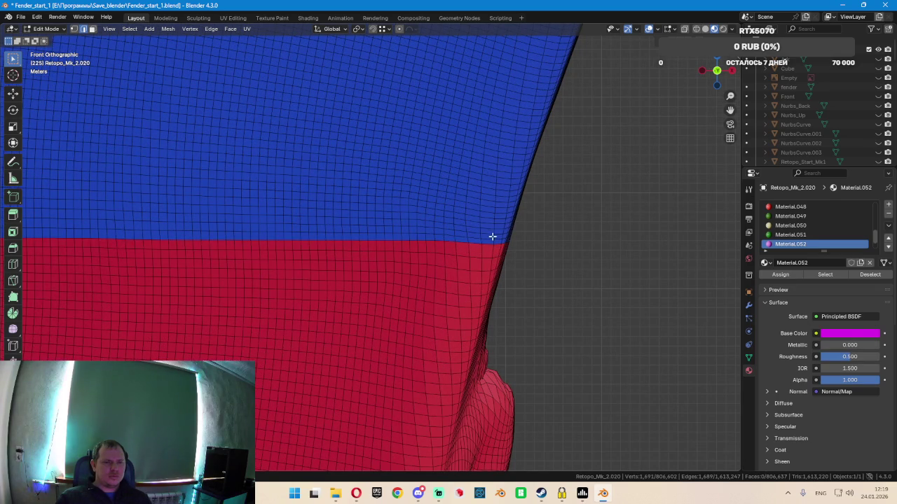
{"action": "left_click", "coordinate": [496, 232], "text": "alt+shift"}
Pan and zoom to inspect the upper red and blue area
{"action": "scroll", "coordinate": [495, 226], "scroll_direction": "down", "scroll_amount": 3}
{"action": "scroll", "coordinate": [455, 208], "scroll_direction": "down", "scroll_amount": 3}
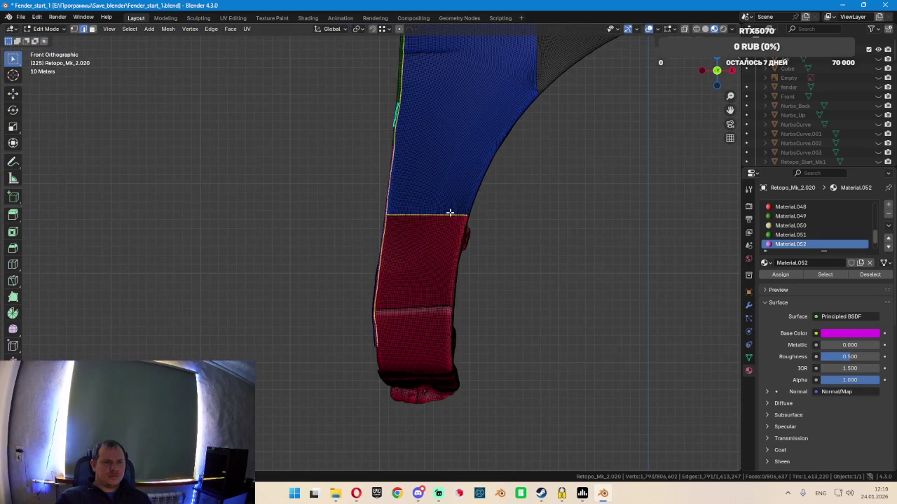
{"action": "middle_click_drag", "start_coordinate": [500, 164], "coordinate": [421, 304], "text": "shift"}
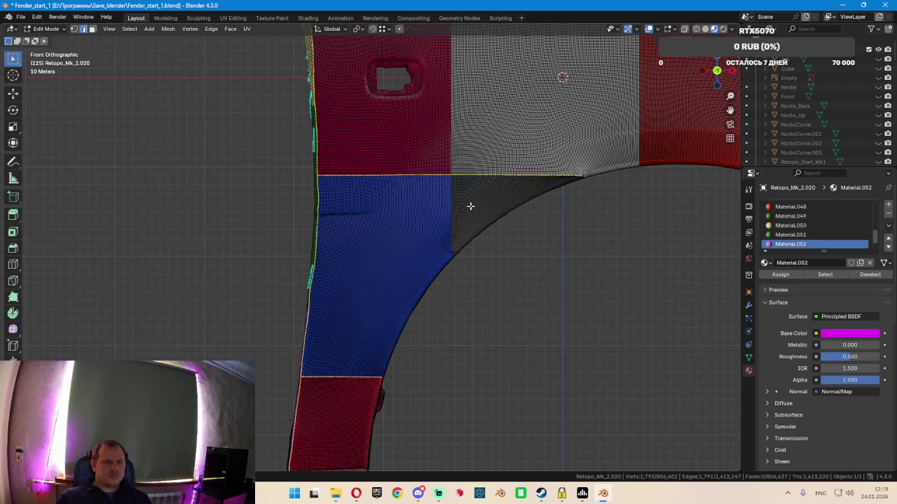
{"action": "scroll", "coordinate": [452, 251], "scroll_direction": "up", "scroll_amount": 3}
{"action": "scroll", "coordinate": [452, 256], "scroll_direction": "up", "scroll_amount": 3}
{"action": "scroll", "coordinate": [450, 277], "scroll_direction": "up", "scroll_amount": 2}
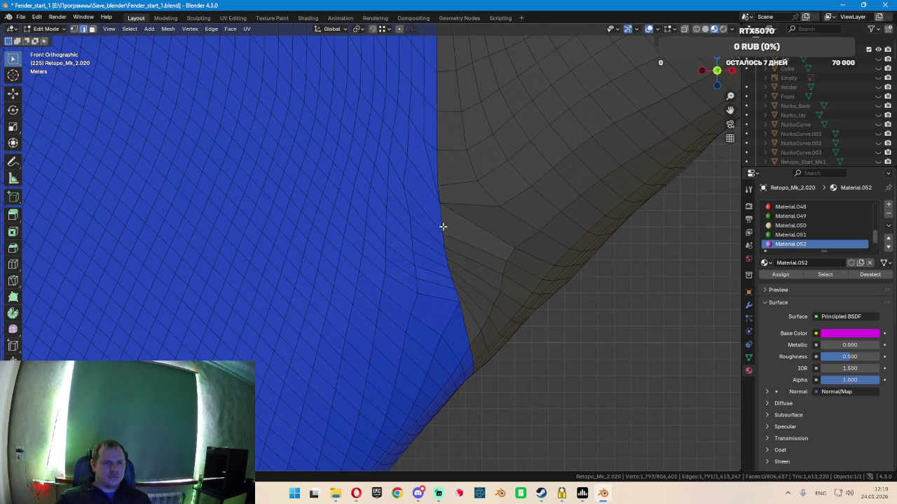
{"action": "scroll", "coordinate": [470, 213], "scroll_direction": "down", "scroll_amount": 5}
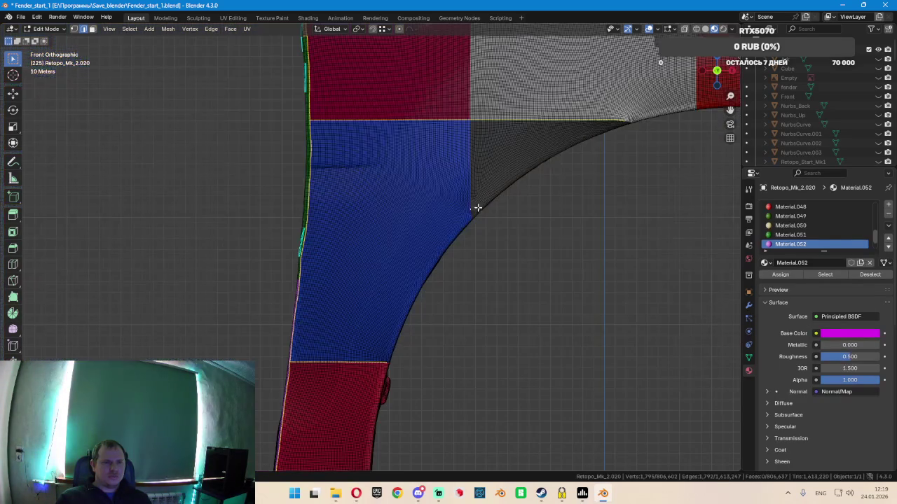
{"action": "scroll", "coordinate": [490, 133], "scroll_direction": "up", "scroll_amount": 3, "text": "shift"}
{"action": "scroll", "coordinate": [458, 127], "scroll_direction": "up", "scroll_amount": 4, "text": "shift"}
{"action": "scroll", "coordinate": [429, 136], "scroll_direction": "up", "scroll_amount": 1, "text": "shift"}
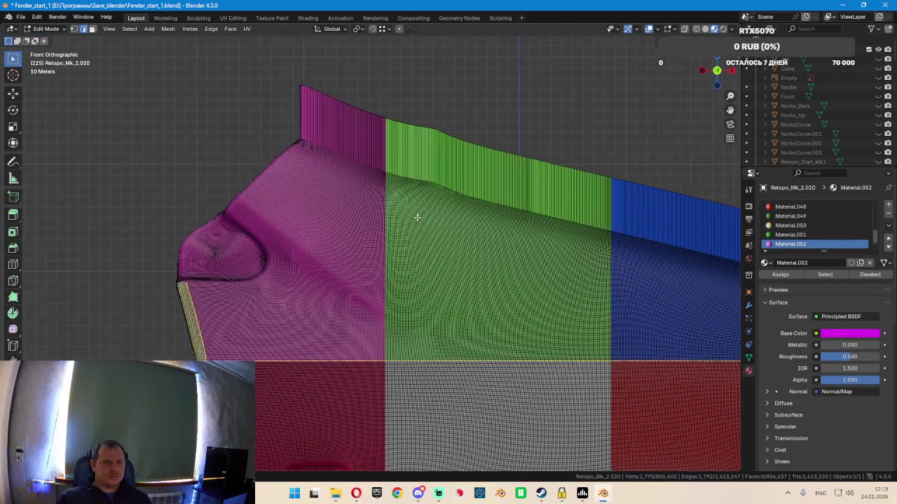
Switch to top view and frame the coloured fender panels
{"action": "scroll", "coordinate": [414, 151], "scroll_direction": "up", "scroll_amount": 2}
{"action": "scroll", "coordinate": [386, 170], "scroll_direction": "up", "scroll_amount": 2}
{"action": "middle_click_drag", "start_coordinate": [386, 170], "coordinate": [423, 168]}
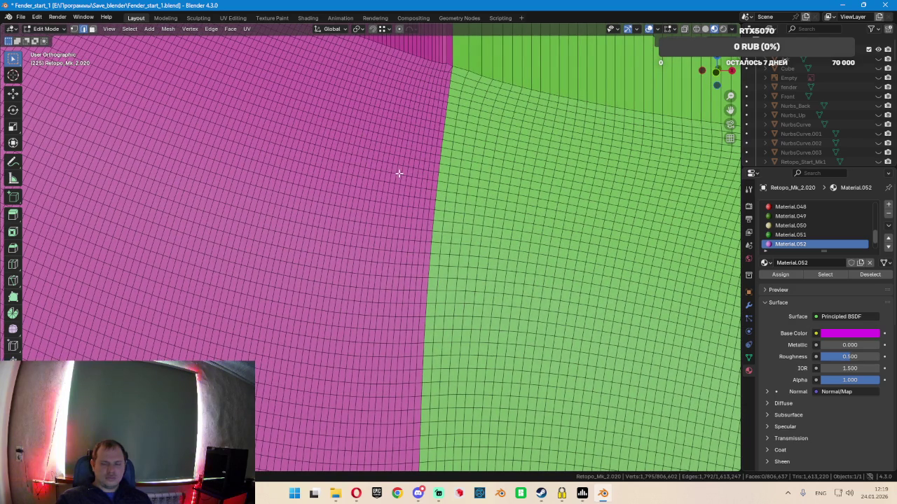
{"action": "key", "text": "KP_7"}
{"action": "scroll", "coordinate": [441, 287], "scroll_direction": "down", "scroll_amount": 3}
{"action": "middle_click_drag", "start_coordinate": [470, 330], "coordinate": [471, 140], "text": "shift"}
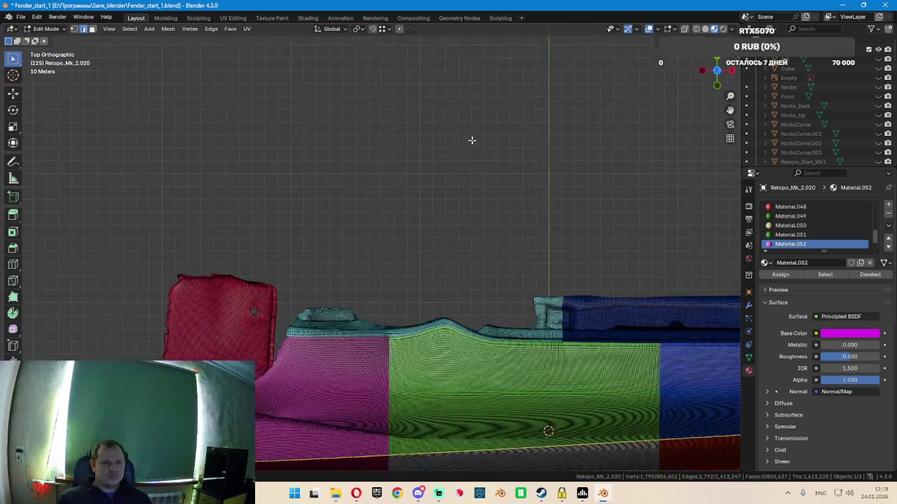
{"action": "scroll", "coordinate": [392, 334], "scroll_direction": "up", "scroll_amount": 2}
{"action": "scroll", "coordinate": [401, 301], "scroll_direction": "up", "scroll_amount": 2}
{"action": "scroll", "coordinate": [400, 312], "scroll_direction": "up", "scroll_amount": 2}
Select the edge loop running along the magenta/green seam
{"action": "middle_click_drag", "start_coordinate": [400, 315], "coordinate": [400, 303]}
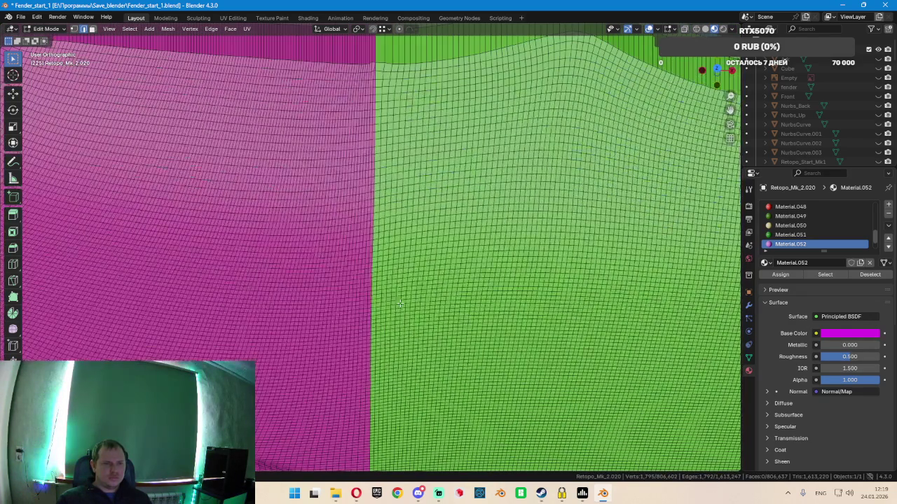
{"action": "scroll", "coordinate": [400, 303], "scroll_direction": "down", "scroll_amount": 2}
{"action": "scroll", "coordinate": [367, 164], "scroll_direction": "up", "scroll_amount": 3}
{"action": "scroll", "coordinate": [393, 179], "scroll_direction": "up", "scroll_amount": 2}
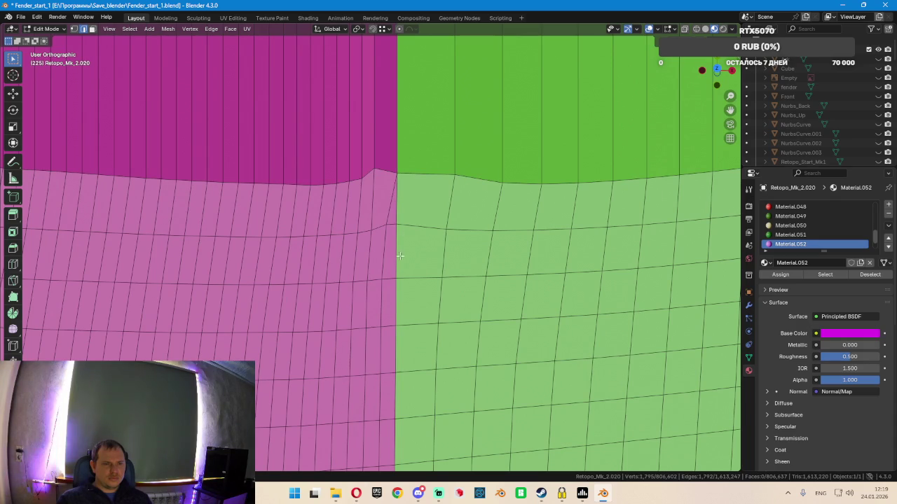
{"action": "scroll", "coordinate": [399, 256], "scroll_direction": "down", "scroll_amount": 2}
{"action": "scroll", "coordinate": [420, 294], "scroll_direction": "down", "scroll_amount": 3}
{"action": "scroll", "coordinate": [468, 344], "scroll_direction": "down", "scroll_amount": 2}
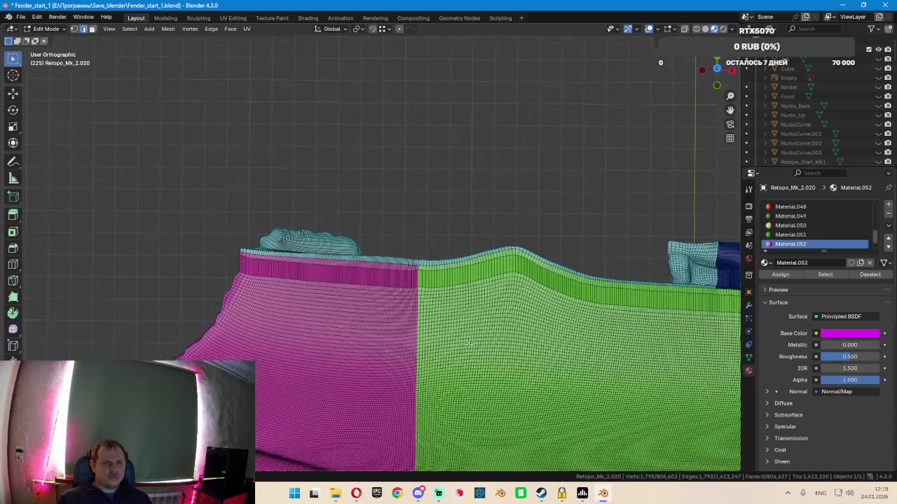
{"action": "scroll", "coordinate": [468, 344], "scroll_direction": "up", "scroll_amount": 2}
{"action": "scroll", "coordinate": [434, 280], "scroll_direction": "up", "scroll_amount": 2}
{"action": "scroll", "coordinate": [418, 231], "scroll_direction": "up", "scroll_amount": 2}
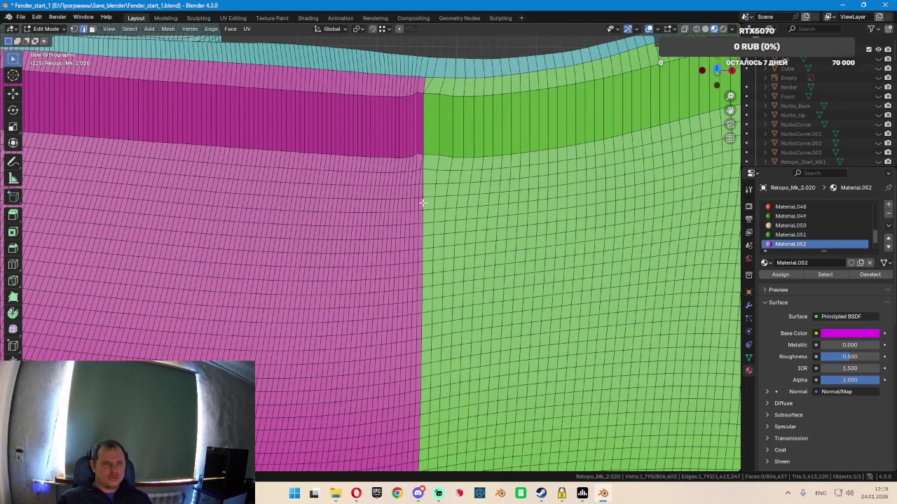
{"action": "left_click", "coordinate": [423, 247], "text": "alt"}
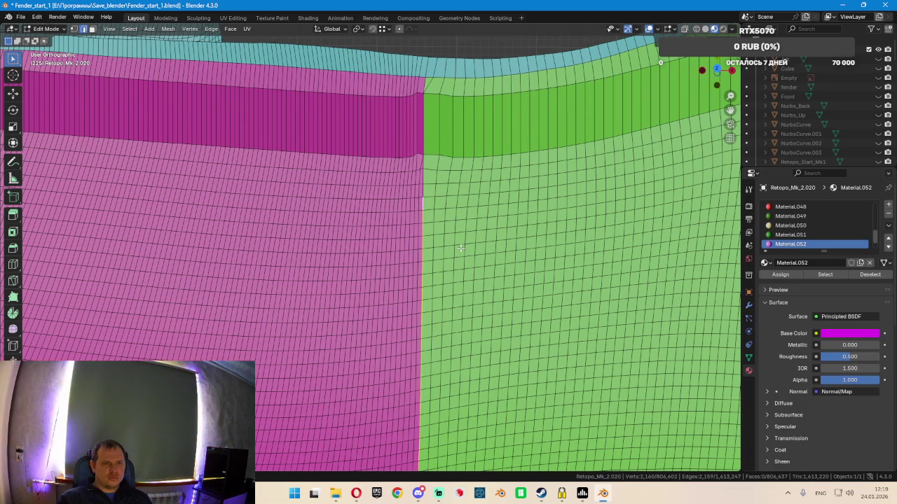
{"action": "scroll", "coordinate": [462, 266], "scroll_direction": "down", "scroll_amount": 3}
{"action": "scroll", "coordinate": [484, 294], "scroll_direction": "down", "scroll_amount": 3}
{"action": "scroll", "coordinate": [502, 315], "scroll_direction": "down", "scroll_amount": 2}
{"action": "middle_click_drag", "start_coordinate": [503, 315], "coordinate": [399, 316], "text": "shift"}
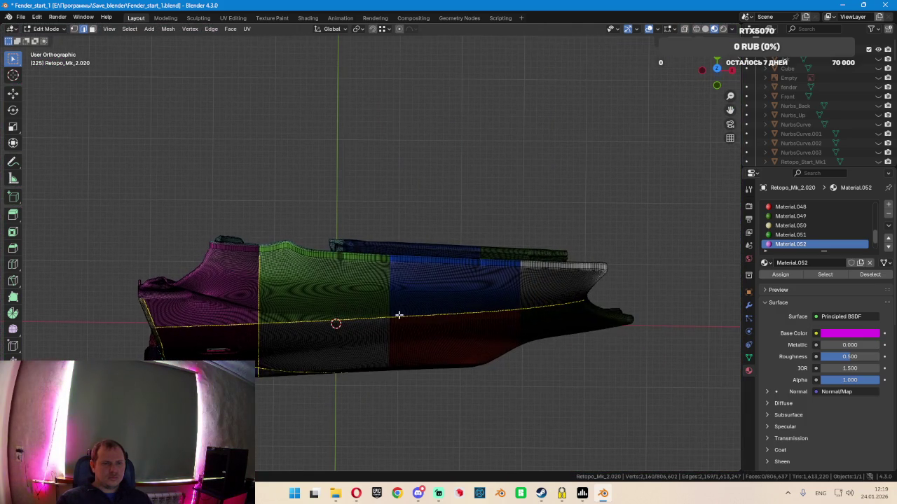
In Front view, add the red/white seam loop to the selection
{"action": "scroll", "coordinate": [403, 280], "scroll_direction": "up", "scroll_amount": 3}
{"action": "scroll", "coordinate": [398, 259], "scroll_direction": "up", "scroll_amount": 5}
{"action": "scroll", "coordinate": [394, 236], "scroll_direction": "up", "scroll_amount": 5}
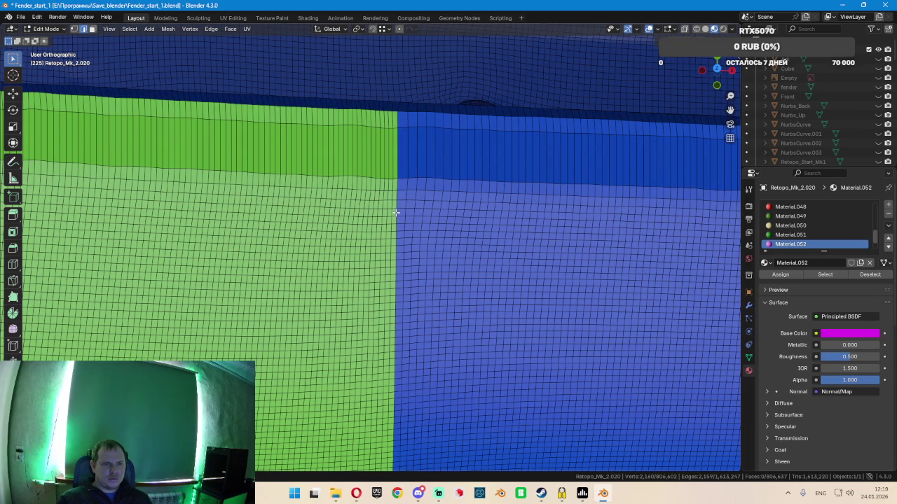
{"action": "scroll", "coordinate": [409, 256], "scroll_direction": "down", "scroll_amount": 5}
{"action": "key", "text": "KP_1"}
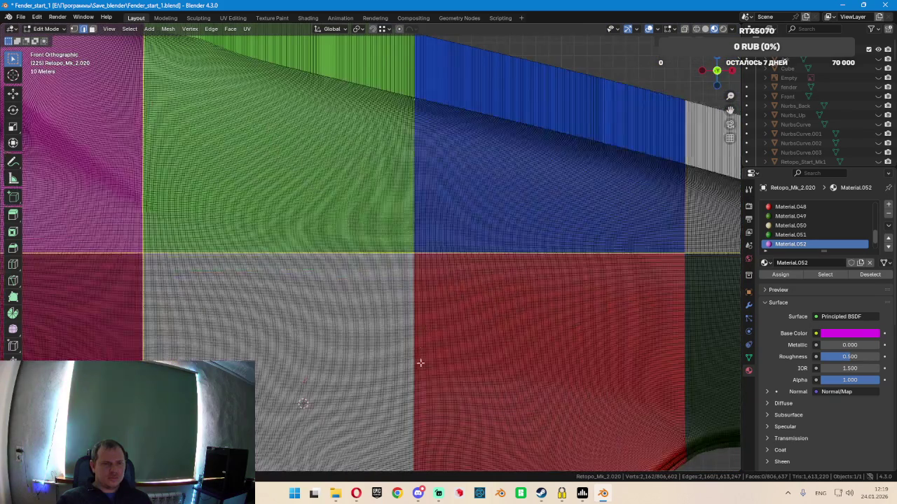
{"action": "scroll", "coordinate": [420, 362], "scroll_direction": "down", "scroll_amount": 3, "text": "shift"}
{"action": "scroll", "coordinate": [424, 308], "scroll_direction": "down", "scroll_amount": 3, "text": "shift"}
{"action": "scroll", "coordinate": [420, 266], "scroll_direction": "up", "scroll_amount": 5}
{"action": "scroll", "coordinate": [399, 270], "scroll_direction": "up", "scroll_amount": 4}
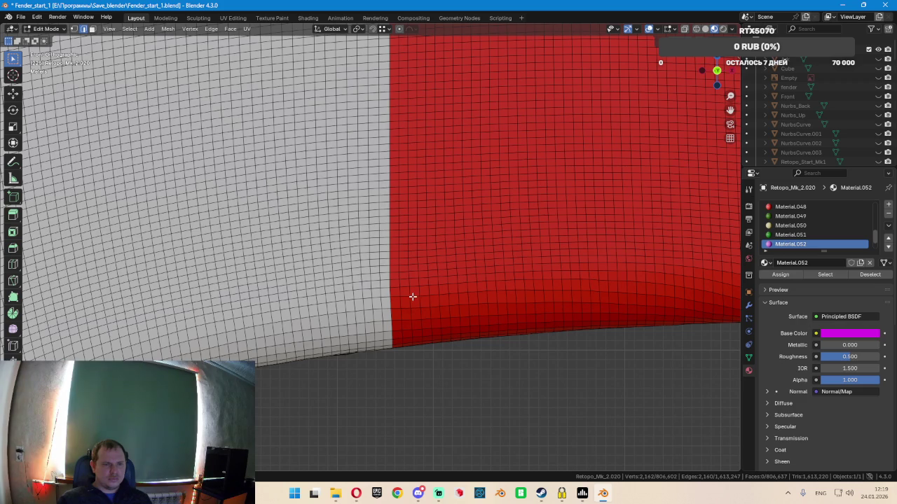
{"action": "left_click", "coordinate": [413, 297], "text": "alt+shift"}
Add the red/green boundary loop to the selection
{"action": "scroll", "coordinate": [411, 283], "scroll_direction": "down", "scroll_amount": 2}
{"action": "scroll", "coordinate": [448, 263], "scroll_direction": "down", "scroll_amount": 3}
{"action": "scroll", "coordinate": [491, 253], "scroll_direction": "down", "scroll_amount": 3}
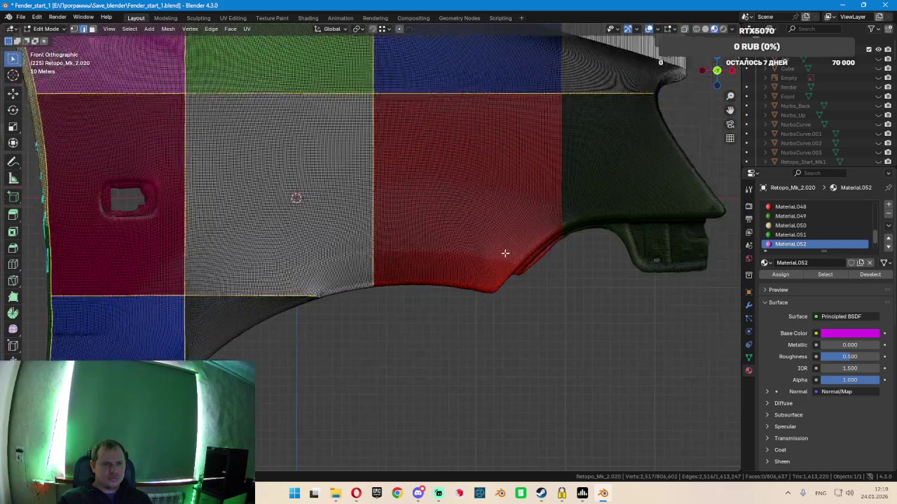
{"action": "scroll", "coordinate": [420, 273], "scroll_direction": "down", "scroll_amount": 2}
{"action": "scroll", "coordinate": [412, 270], "scroll_direction": "up", "scroll_amount": 3}
{"action": "scroll", "coordinate": [406, 316], "scroll_direction": "up", "scroll_amount": 3}
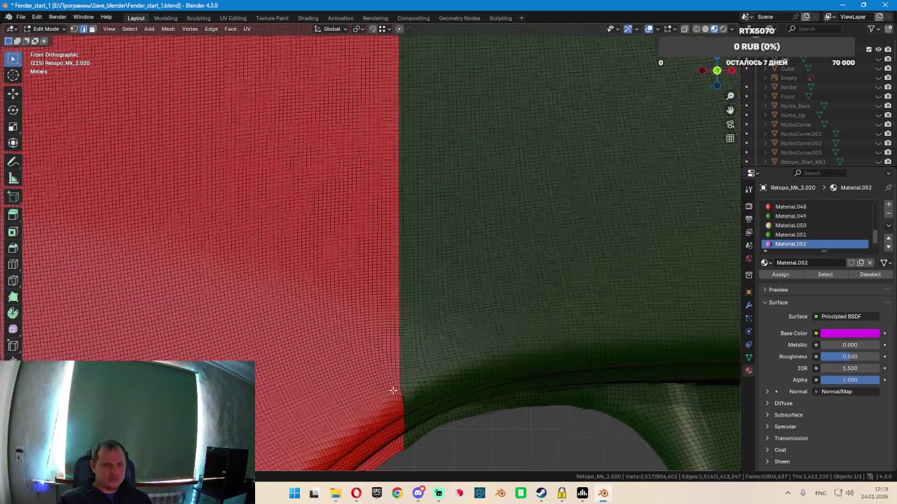
{"action": "left_click", "coordinate": [426, 369], "text": "shift"}
{"action": "scroll", "coordinate": [433, 337], "scroll_direction": "down", "scroll_amount": 3}
{"action": "scroll", "coordinate": [420, 304], "scroll_direction": "down", "scroll_amount": 3}
{"action": "scroll", "coordinate": [432, 310], "scroll_direction": "down", "scroll_amount": 1}
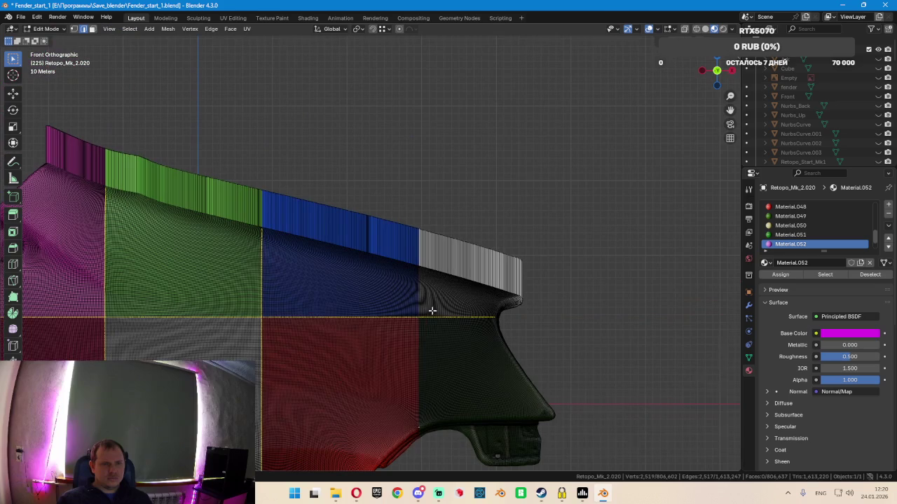
Check all the selected seam loops in X-ray from several angles
{"action": "mouse_move", "coordinate": [423, 272]}
{"action": "middle_mouse_down"}
{"action": "mouse_move", "coordinate": [426, 332]}
{"action": "mouse_move", "coordinate": [420, 327]}
{"action": "middle_mouse_up"}
{"action": "scroll", "coordinate": [425, 287], "scroll_direction": "up", "scroll_amount": 3}
{"action": "scroll", "coordinate": [425, 288], "scroll_direction": "up", "scroll_amount": 3}
{"action": "scroll", "coordinate": [417, 231], "scroll_direction": "up", "scroll_amount": 2}
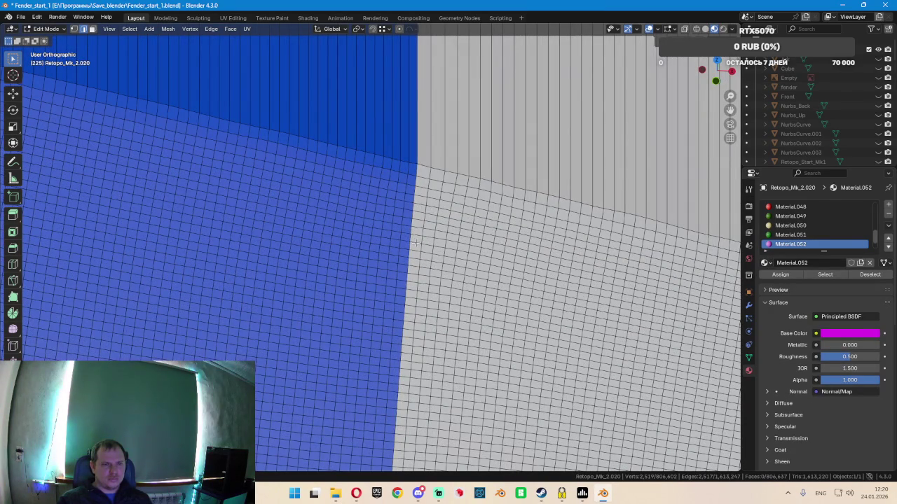
{"action": "scroll", "coordinate": [414, 243], "scroll_direction": "down", "scroll_amount": 2}
{"action": "scroll", "coordinate": [414, 243], "scroll_direction": "down", "scroll_amount": 3}
{"action": "mouse_move", "coordinate": [353, 301]}
{"action": "middle_mouse_down", "text": "shift"}
{"action": "mouse_move", "coordinate": [484, 226]}
{"action": "mouse_move", "coordinate": [495, 257]}
{"action": "middle_mouse_up", "text": "shift"}
{"action": "key", "text": "z"}
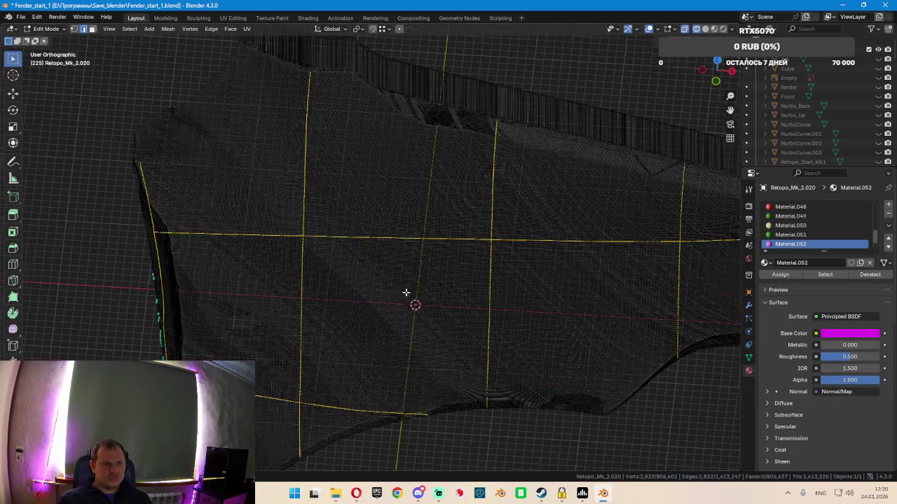
{"action": "mouse_move", "coordinate": [439, 255]}
{"action": "middle_mouse_down"}
{"action": "mouse_move", "coordinate": [460, 250]}
{"action": "mouse_move", "coordinate": [467, 270]}
{"action": "mouse_move", "coordinate": [521, 246]}
{"action": "mouse_move", "coordinate": [515, 238]}
{"action": "mouse_move", "coordinate": [511, 271]}
{"action": "mouse_move", "coordinate": [459, 279]}
{"action": "mouse_move", "coordinate": [575, 276]}
{"action": "mouse_move", "coordinate": [579, 300]}
{"action": "mouse_move", "coordinate": [416, 283]}
{"action": "mouse_move", "coordinate": [363, 260]}
{"action": "mouse_move", "coordinate": [490, 268]}
{"action": "mouse_move", "coordinate": [471, 271]}
{"action": "middle_mouse_up"}
{"action": "scroll", "coordinate": [514, 238], "scroll_direction": "down", "scroll_amount": 5}
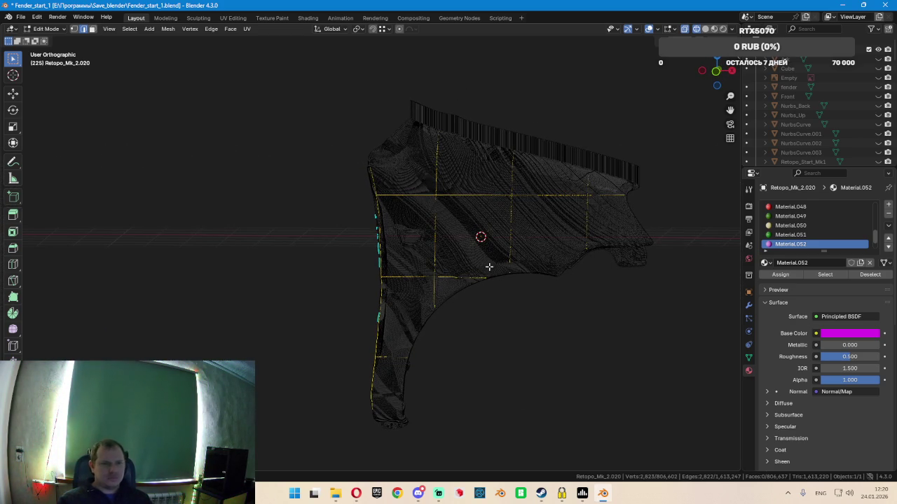
{"action": "scroll", "coordinate": [494, 267], "scroll_direction": "up", "scroll_amount": 2}
{"action": "scroll", "coordinate": [501, 266], "scroll_direction": "up", "scroll_amount": 5}
In Material Preview, grow the seam loops into face strips, selecting 14,138 vertices
{"action": "key", "text": "z"}
{"action": "key", "text": "2"}
{"action": "scroll", "coordinate": [500, 266], "scroll_direction": "down", "scroll_amount": 4}
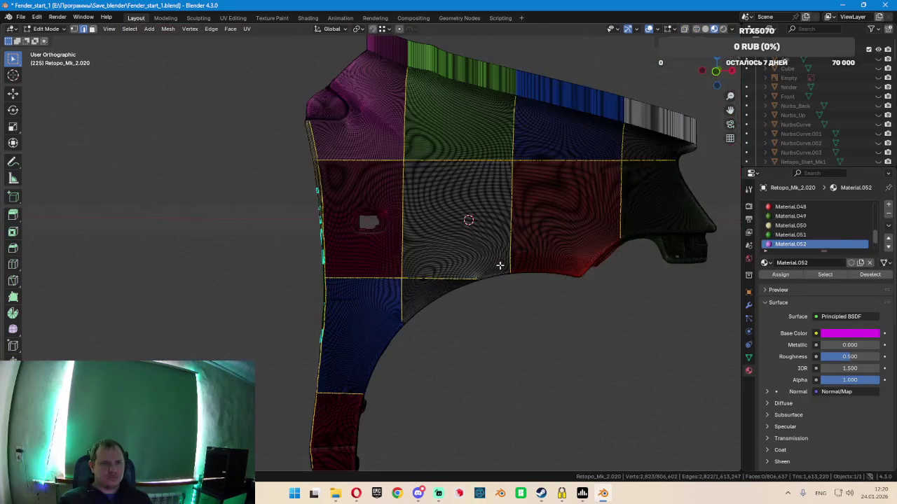
{"action": "scroll", "coordinate": [500, 266], "scroll_direction": "up", "scroll_amount": 1}
{"action": "scroll", "coordinate": [500, 266], "scroll_direction": "up", "scroll_amount": 2}
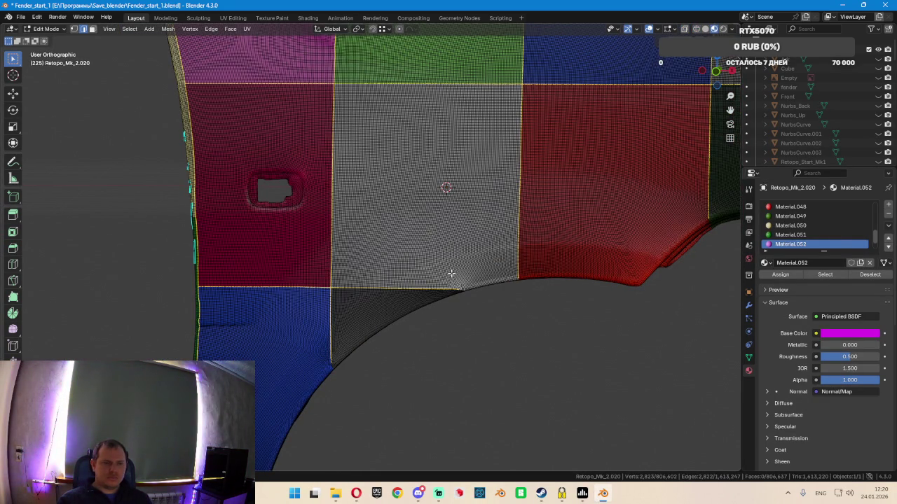
{"action": "key", "text": "ctrl+KP_Add"}
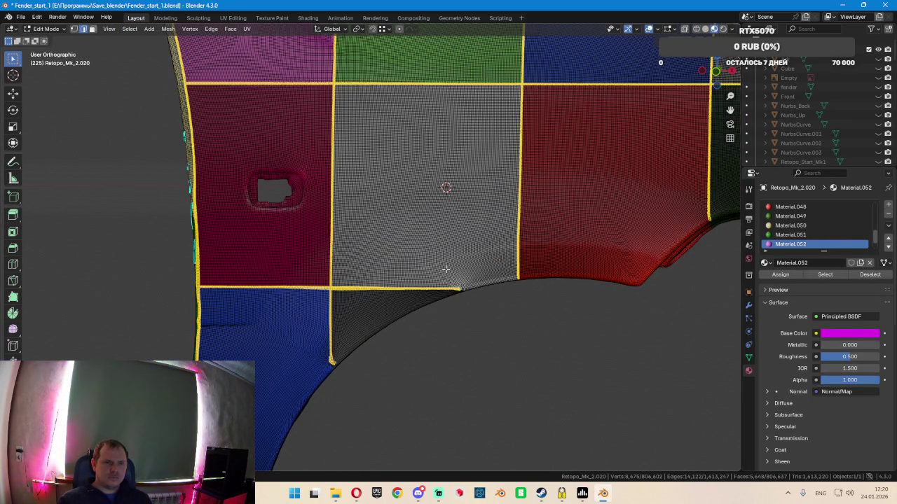
{"action": "scroll", "coordinate": [444, 262], "scroll_direction": "down", "scroll_amount": 2}
{"action": "mouse_move", "coordinate": [441, 260]}
{"action": "middle_mouse_down"}
{"action": "mouse_move", "coordinate": [426, 252]}
{"action": "mouse_move", "coordinate": [512, 245]}
{"action": "mouse_move", "coordinate": [363, 265]}
{"action": "middle_mouse_up"}
{"action": "key", "text": "KP_3"}
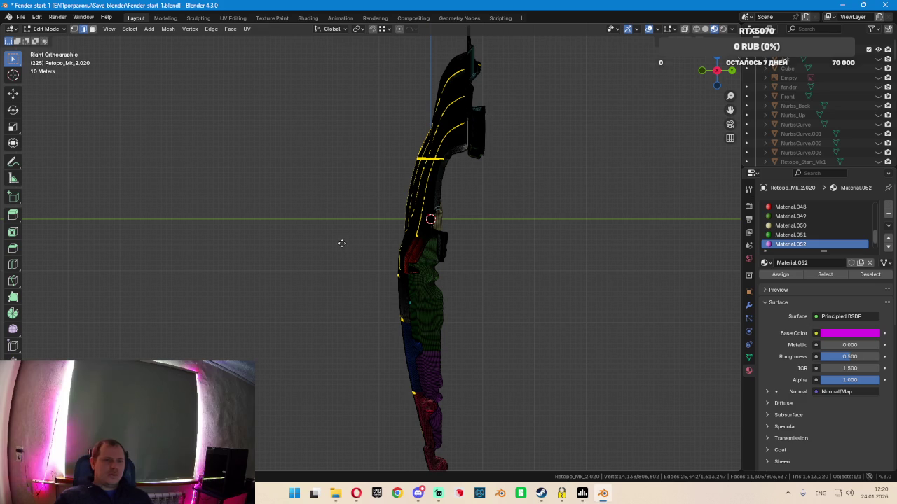
Extrude the selected seam strips outward along global Y
{"action": "key", "text": "e"}
{"action": "key", "text": "y"}
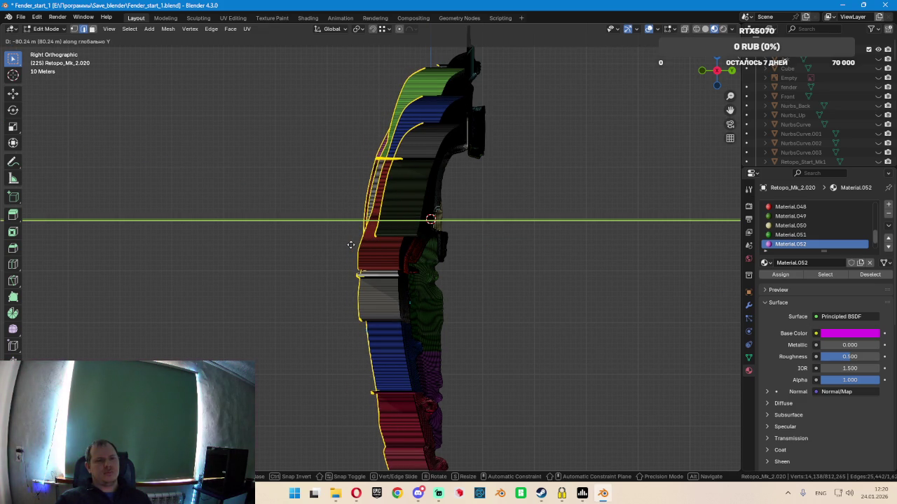
{"action": "left_click", "coordinate": [354, 245]}
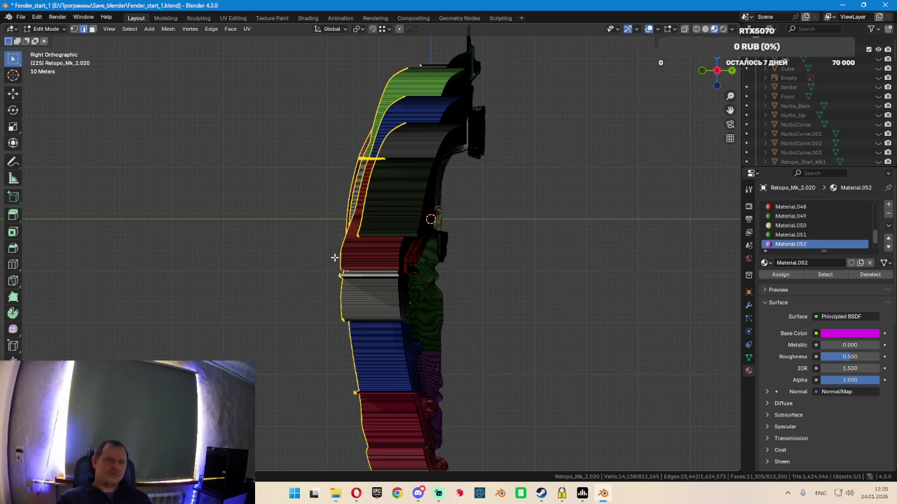
{"action": "middle_click_drag", "start_coordinate": [334, 258], "coordinate": [409, 263]}
Scale the extruded edges to 0 along X to flatten them into flanges
{"action": "key", "text": "e"}
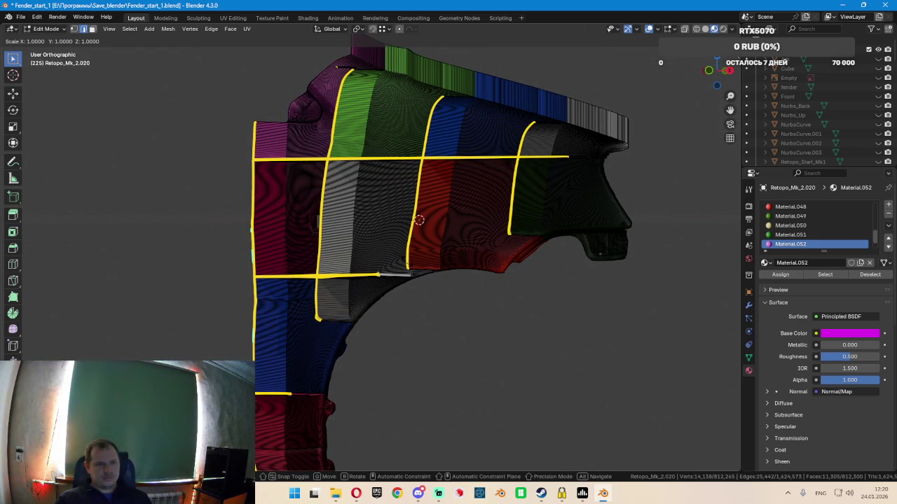
{"action": "key", "text": "x"}
{"action": "key", "text": "0"}
{"action": "key", "text": "Return"}
{"action": "mouse_move", "coordinate": [413, 261]}
{"action": "middle_mouse_down"}
{"action": "mouse_move", "coordinate": [516, 270]}
{"action": "mouse_move", "coordinate": [410, 270]}
{"action": "mouse_move", "coordinate": [409, 286]}
{"action": "mouse_move", "coordinate": [472, 306]}
{"action": "mouse_move", "coordinate": [512, 286]}
{"action": "mouse_move", "coordinate": [534, 260]}
{"action": "mouse_move", "coordinate": [516, 234]}
{"action": "mouse_move", "coordinate": [442, 236]}
{"action": "mouse_move", "coordinate": [416, 253]}
{"action": "mouse_move", "coordinate": [438, 258]}
{"action": "middle_mouse_up"}
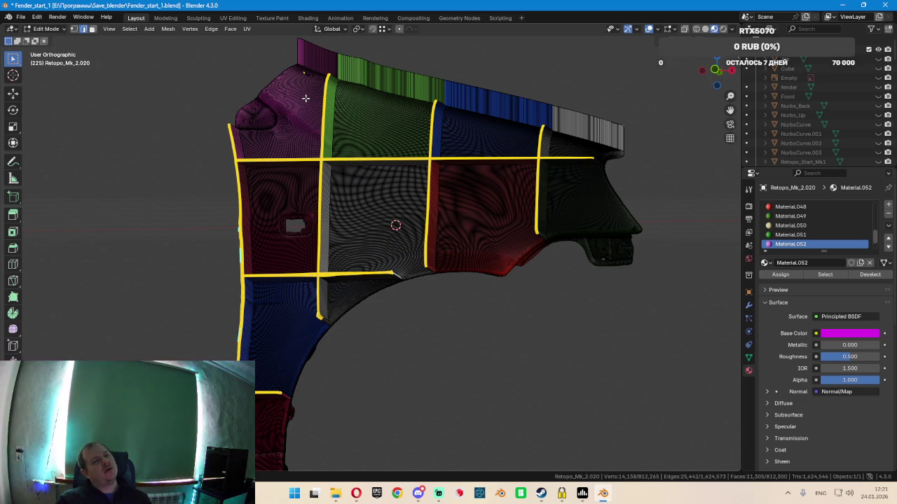
{"action": "scroll", "coordinate": [314, 82], "scroll_direction": "up", "scroll_amount": 3}
{"action": "scroll", "coordinate": [310, 91], "scroll_direction": "up", "scroll_amount": 3}
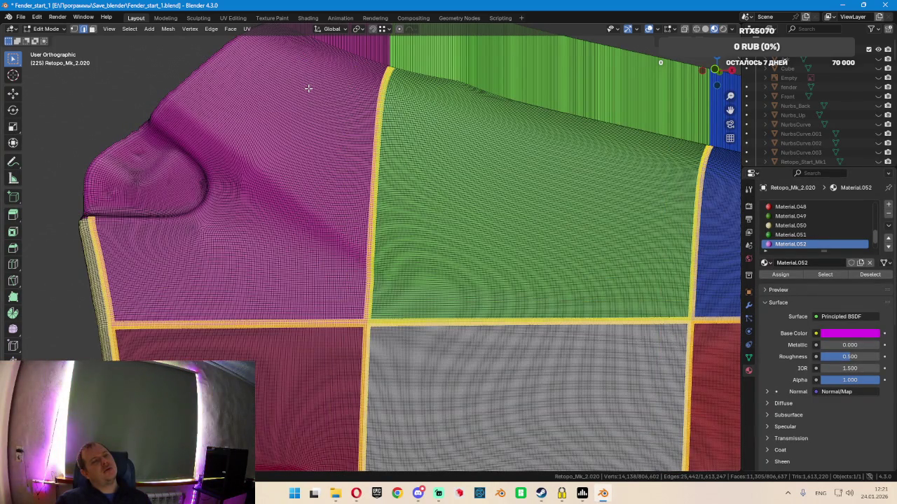
{"action": "key", "text": "shift+z"}
{"action": "mouse_move", "coordinate": [306, 86]}
{"action": "middle_mouse_down"}
{"action": "mouse_move", "coordinate": [322, 88]}
{"action": "mouse_move", "coordinate": [312, 147]}
{"action": "middle_mouse_up"}
{"action": "scroll", "coordinate": [309, 145], "scroll_direction": "up", "scroll_amount": 3}
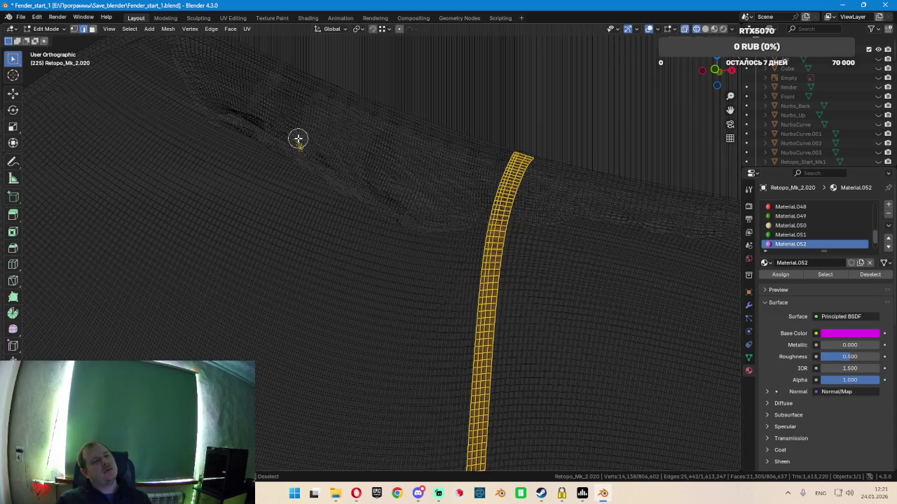
{"action": "key", "text": "shift+z"}
{"action": "scroll", "coordinate": [327, 166], "scroll_direction": "down", "scroll_amount": 3}
{"action": "scroll", "coordinate": [344, 164], "scroll_direction": "down", "scroll_amount": 3}
{"action": "middle_click_drag", "start_coordinate": [484, 239], "coordinate": [372, 157], "text": "shift"}
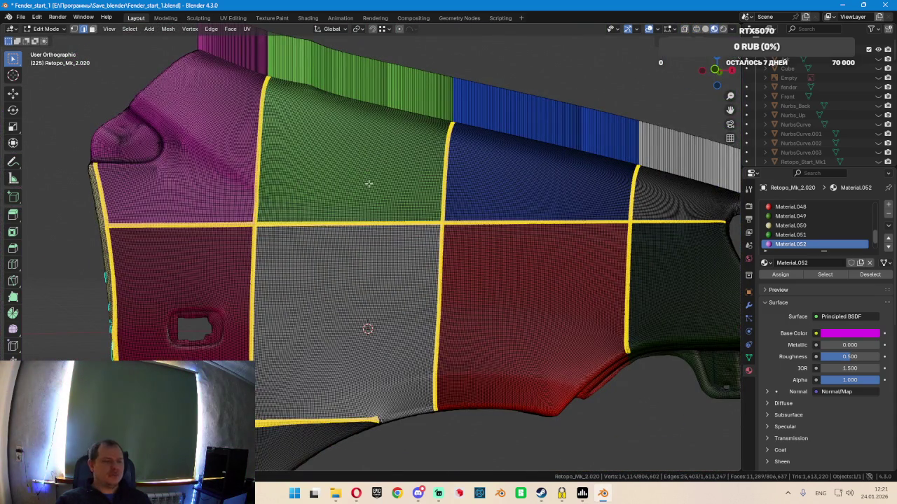
{"action": "key", "text": "KP_3"}
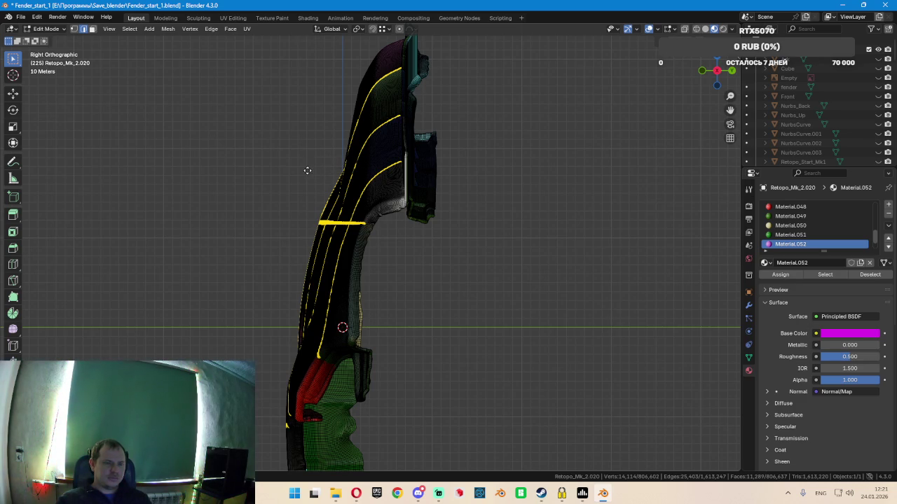
Move the yellow boundary edges further out along global Y
{"action": "key", "text": "g"}
{"action": "key", "text": "z"}
{"action": "key", "text": "z"}
{"action": "key", "text": "y"}
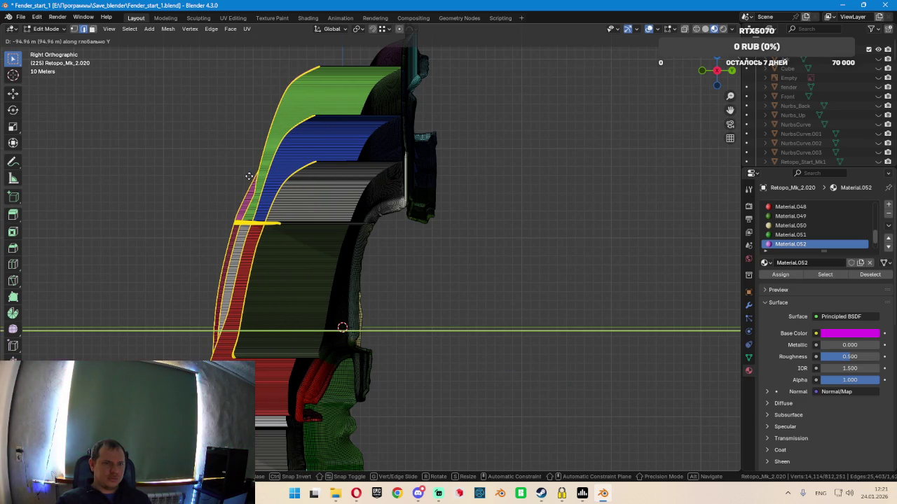
{"action": "left_click", "coordinate": [252, 180]}
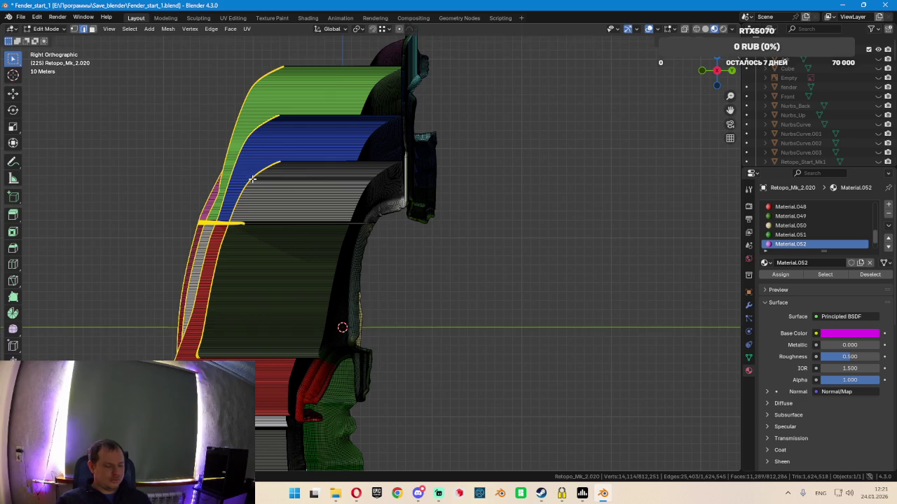
{"action": "key", "text": "alt+Tab"}
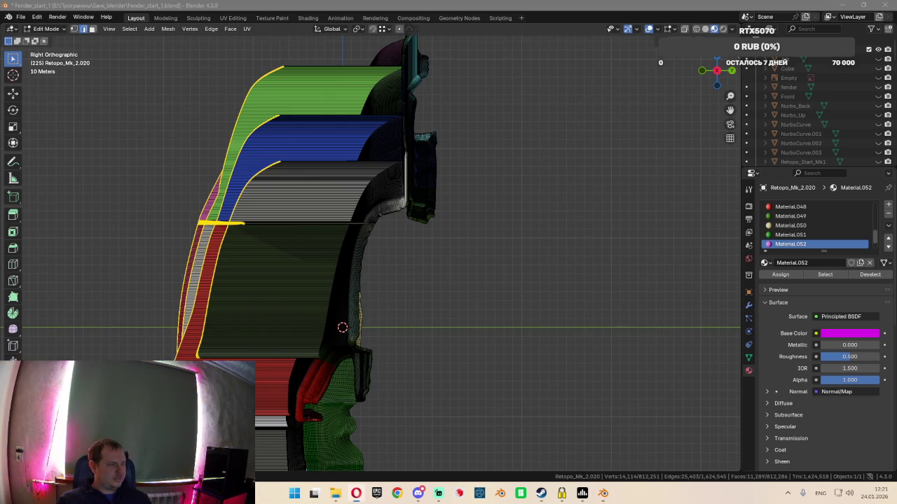
{"action": "key", "text": "alt+Tab"}
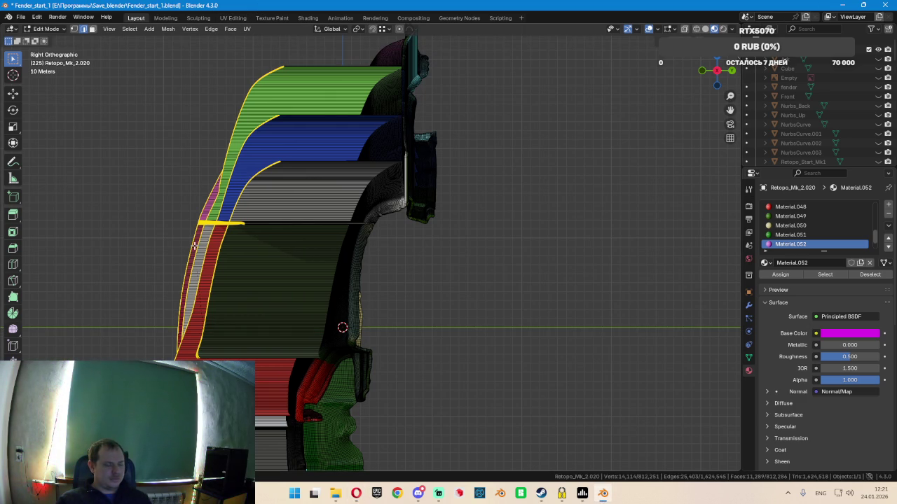
Scale the boundary edges to 0 along Y into one straight vertical edge
{"action": "key", "text": "s"}
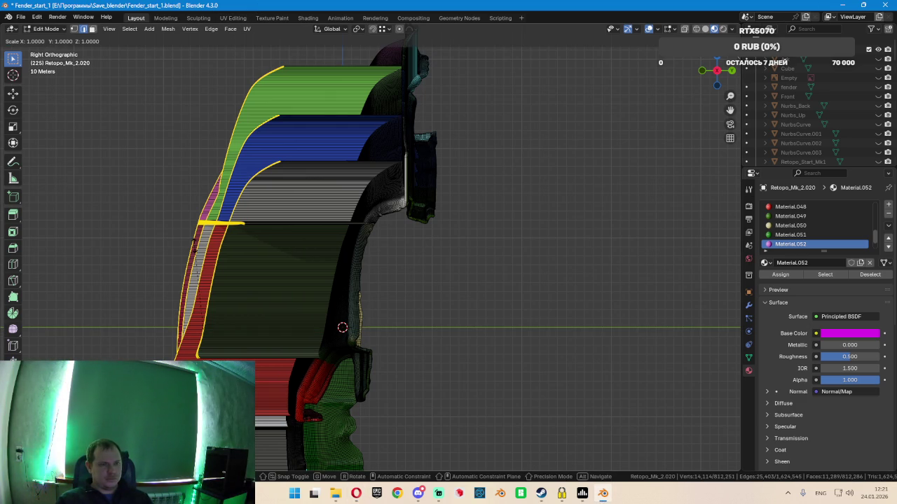
{"action": "key", "text": "y"}
{"action": "key", "text": "0"}
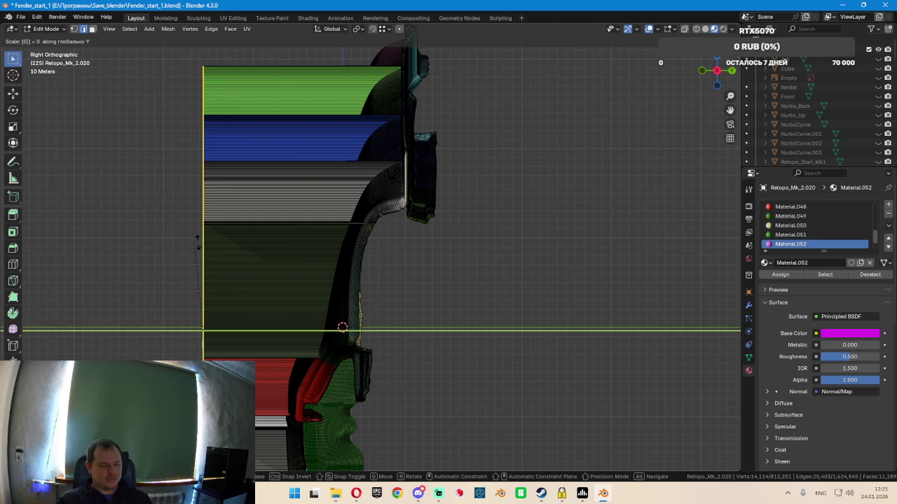
{"action": "key", "text": "Return"}
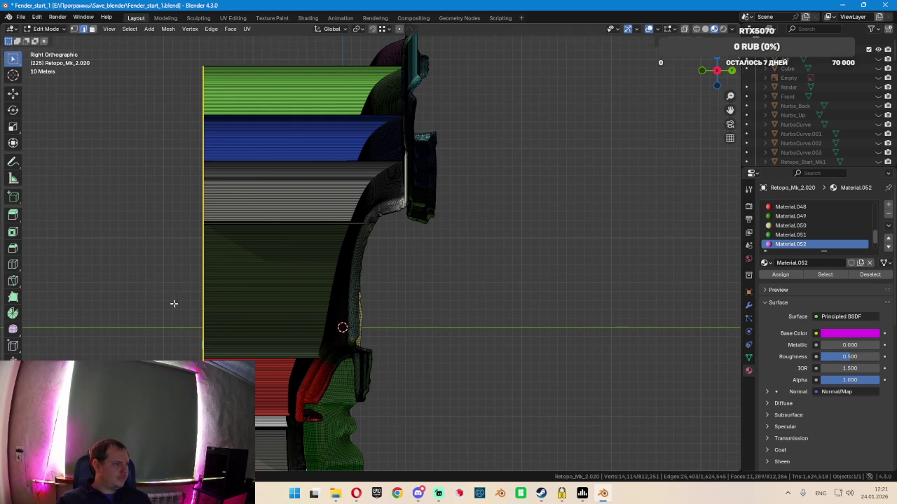
{"action": "mouse_move", "coordinate": [173, 304]}
{"action": "middle_mouse_down"}
{"action": "mouse_move", "coordinate": [263, 349]}
{"action": "mouse_move", "coordinate": [411, 254]}
{"action": "mouse_move", "coordinate": [404, 288]}
{"action": "mouse_move", "coordinate": [437, 300]}
{"action": "mouse_move", "coordinate": [410, 321]}
{"action": "mouse_move", "coordinate": [426, 336]}
{"action": "mouse_move", "coordinate": [474, 316]}
{"action": "mouse_move", "coordinate": [451, 258]}
{"action": "mouse_move", "coordinate": [373, 269]}
{"action": "mouse_move", "coordinate": [346, 320]}
{"action": "mouse_move", "coordinate": [254, 301]}
{"action": "mouse_move", "coordinate": [260, 295]}
{"action": "mouse_move", "coordinate": [225, 283]}
{"action": "mouse_move", "coordinate": [124, 269]}
{"action": "mouse_move", "coordinate": [142, 227]}
{"action": "mouse_move", "coordinate": [150, 280]}
{"action": "mouse_move", "coordinate": [74, 270]}
{"action": "mouse_move", "coordinate": [40, 281]}
{"action": "mouse_move", "coordinate": [428, 229]}
{"action": "middle_mouse_up"}
{"action": "mouse_move", "coordinate": [422, 208]}
{"action": "middle_mouse_down"}
{"action": "mouse_move", "coordinate": [491, 216]}
{"action": "mouse_move", "coordinate": [340, 206]}
{"action": "middle_mouse_up"}
Inspect the red, blue and grey flange panels, then bring up Save As
{"action": "scroll", "coordinate": [315, 200], "scroll_direction": "up", "scroll_amount": 5}
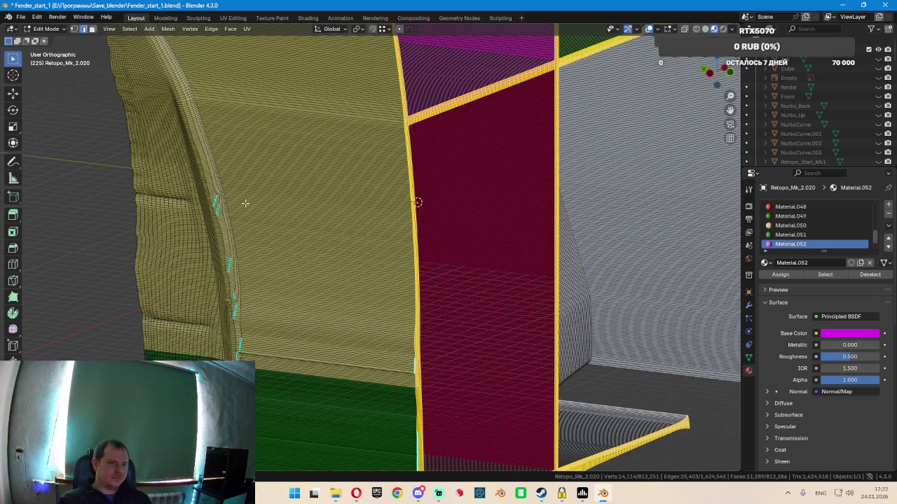
{"action": "middle_click_drag", "start_coordinate": [298, 269], "coordinate": [438, 203]}
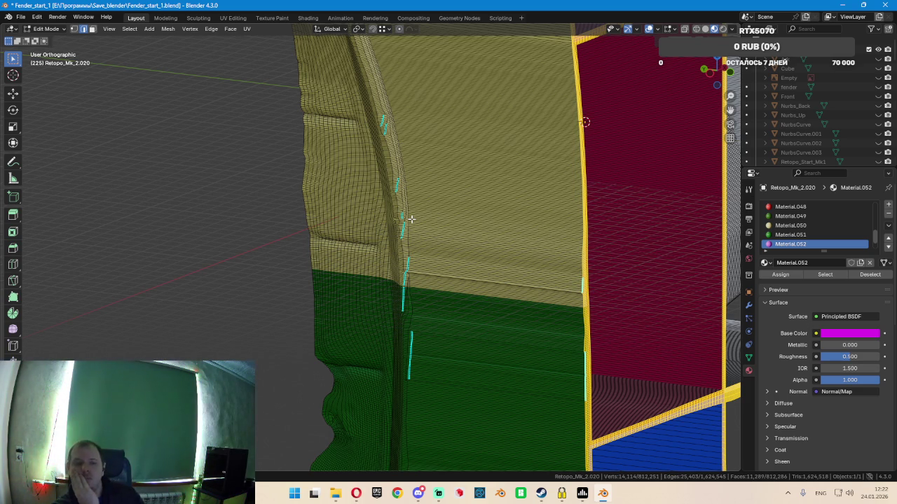
{"action": "mouse_move", "coordinate": [411, 219]}
{"action": "middle_mouse_down"}
{"action": "mouse_move", "coordinate": [546, 225]}
{"action": "mouse_move", "coordinate": [395, 257]}
{"action": "middle_mouse_up"}
{"action": "key", "text": "ctrl+shift+s"}
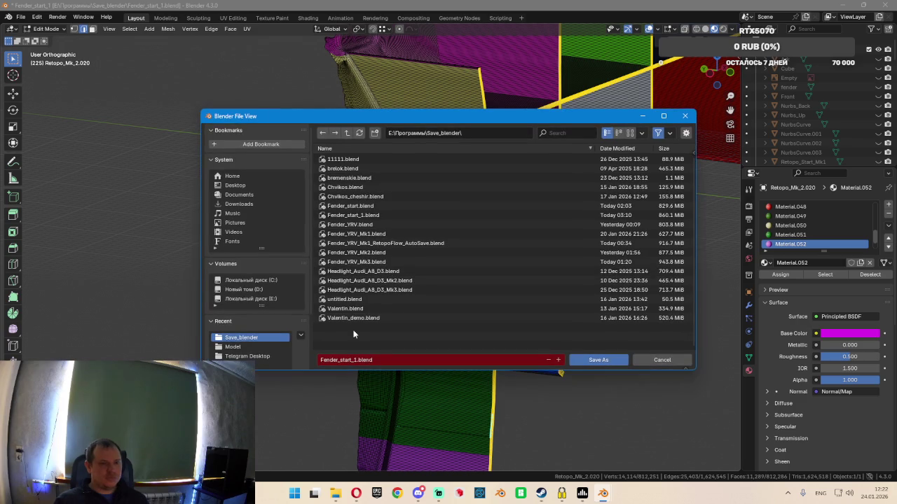
Overwrite Fender_start_1.blend in the Save_blender folder
{"action": "left_click", "coordinate": [367, 216]}
{"action": "left_click", "coordinate": [599, 360]}
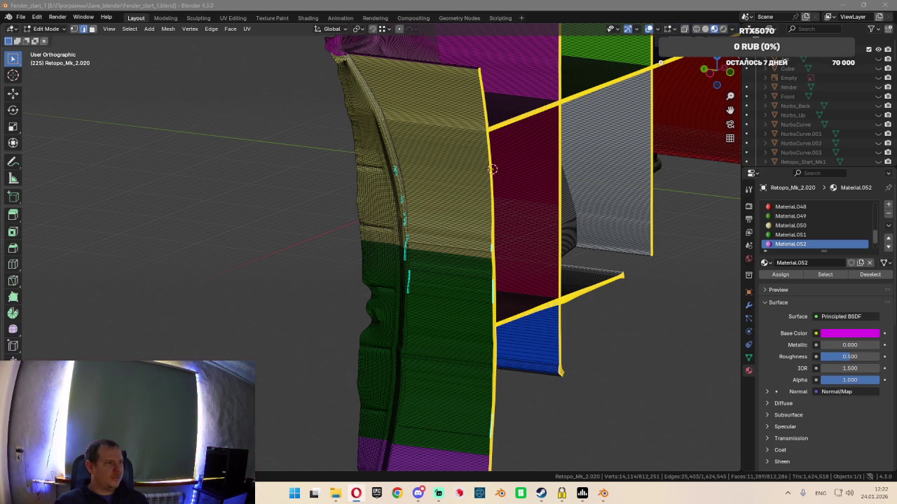
Pick a yellow/green border edge, then select the edge loop along the patch border
{"action": "mouse_move", "coordinate": [480, 217]}
{"action": "middle_mouse_down"}
{"action": "mouse_move", "coordinate": [532, 226]}
{"action": "mouse_move", "coordinate": [473, 237]}
{"action": "middle_mouse_up"}
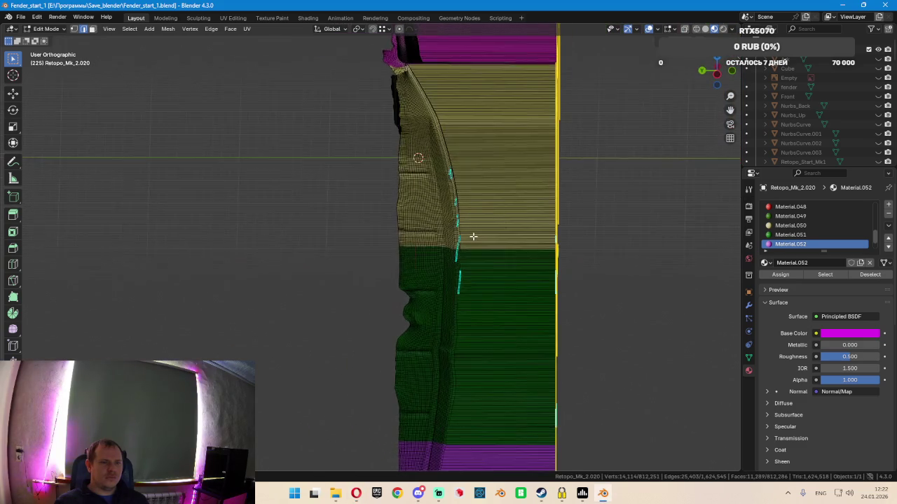
{"action": "scroll", "coordinate": [421, 234], "scroll_direction": "up", "scroll_amount": 2}
{"action": "scroll", "coordinate": [406, 253], "scroll_direction": "up", "scroll_amount": 3}
{"action": "scroll", "coordinate": [407, 250], "scroll_direction": "up", "scroll_amount": 2}
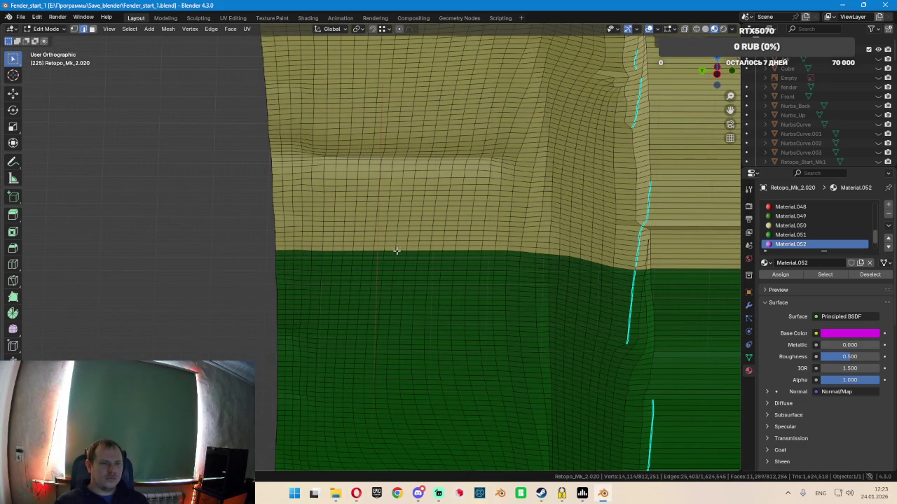
{"action": "left_click", "coordinate": [302, 254]}
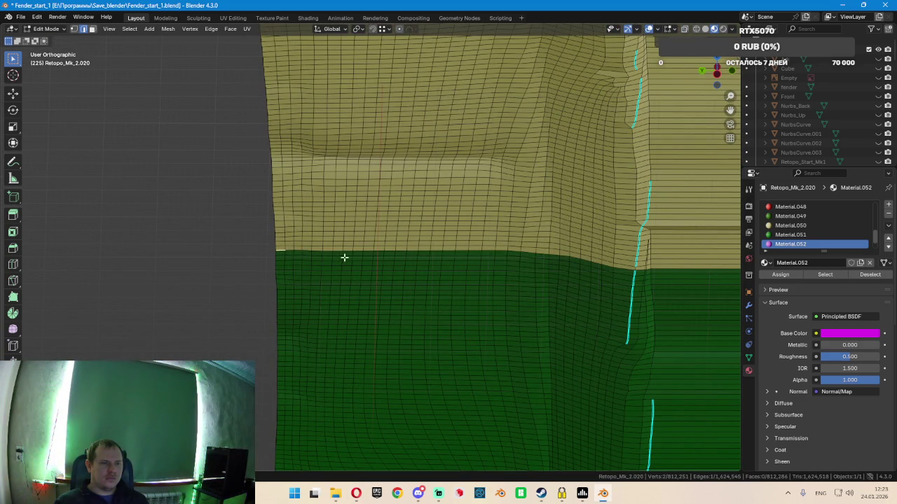
{"action": "middle_click_drag", "start_coordinate": [344, 256], "coordinate": [450, 261]}
{"action": "middle_click_drag", "start_coordinate": [578, 257], "coordinate": [423, 257]}
{"action": "scroll", "coordinate": [422, 258], "scroll_direction": "up", "scroll_amount": 5}
{"action": "scroll", "coordinate": [421, 262], "scroll_direction": "up", "scroll_amount": 2}
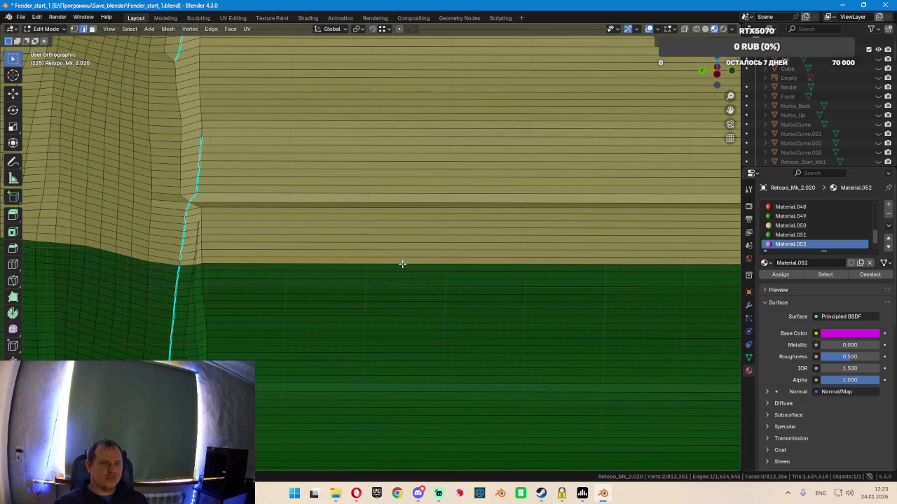
{"action": "left_click", "coordinate": [402, 264], "text": "ctrl"}
{"action": "scroll", "coordinate": [406, 262], "scroll_direction": "down", "scroll_amount": 2}
{"action": "scroll", "coordinate": [439, 252], "scroll_direction": "down", "scroll_amount": 3}
Add the magenta/yellow corner edges and extend the selection along that border
{"action": "mouse_move", "coordinate": [411, 194]}
{"action": "middle_mouse_down"}
{"action": "mouse_move", "coordinate": [400, 320]}
{"action": "mouse_move", "coordinate": [286, 262]}
{"action": "mouse_move", "coordinate": [288, 188]}
{"action": "middle_mouse_up"}
{"action": "scroll", "coordinate": [281, 184], "scroll_direction": "up", "scroll_amount": 3}
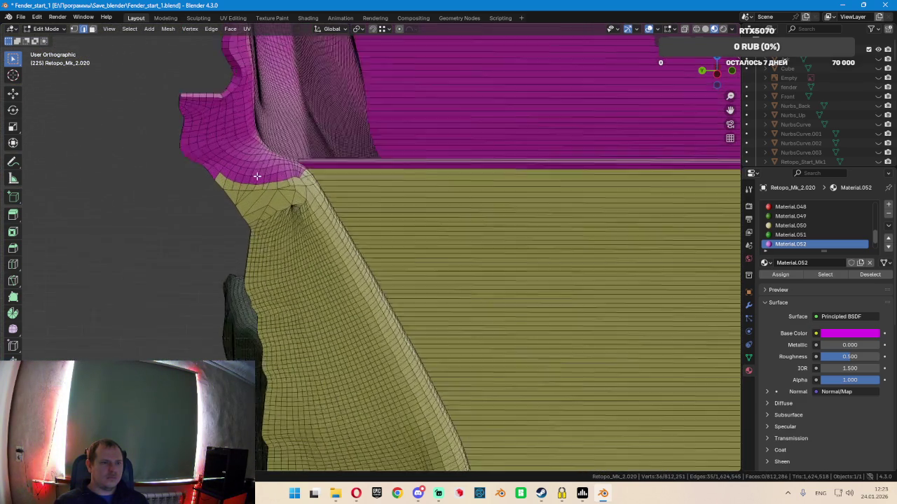
{"action": "scroll", "coordinate": [256, 176], "scroll_direction": "up", "scroll_amount": 3}
{"action": "scroll", "coordinate": [224, 180], "scroll_direction": "up", "scroll_amount": 2}
{"action": "left_click", "coordinate": [197, 186], "text": "ctrl"}
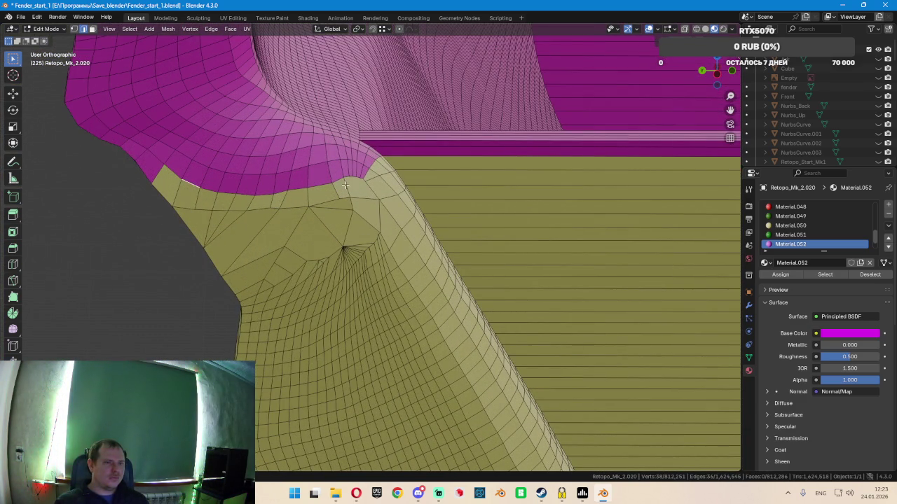
{"action": "scroll", "coordinate": [408, 193], "scroll_direction": "down", "scroll_amount": 2}
{"action": "left_click", "coordinate": [437, 194], "text": "ctrl"}
{"action": "middle_click_drag", "start_coordinate": [520, 208], "coordinate": [362, 197], "text": "shift"}
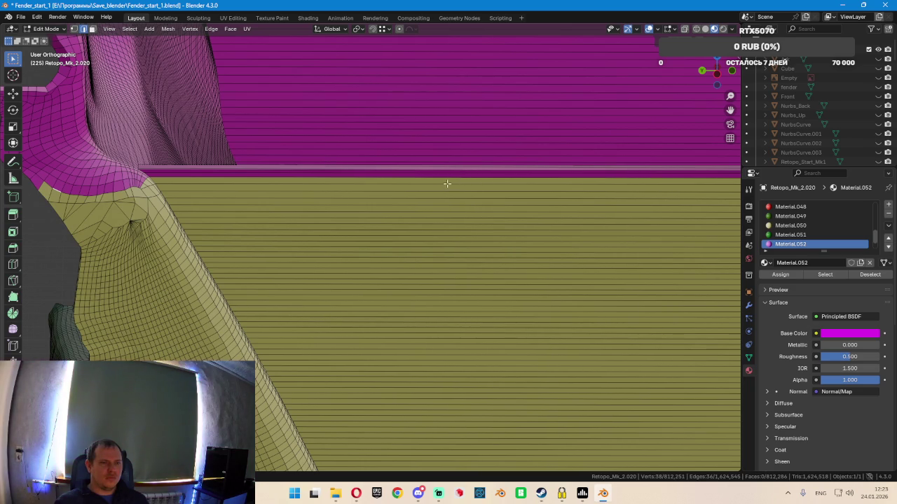
{"action": "left_click", "coordinate": [369, 217], "text": "ctrl"}
{"action": "scroll", "coordinate": [351, 238], "scroll_direction": "down", "scroll_amount": 3}
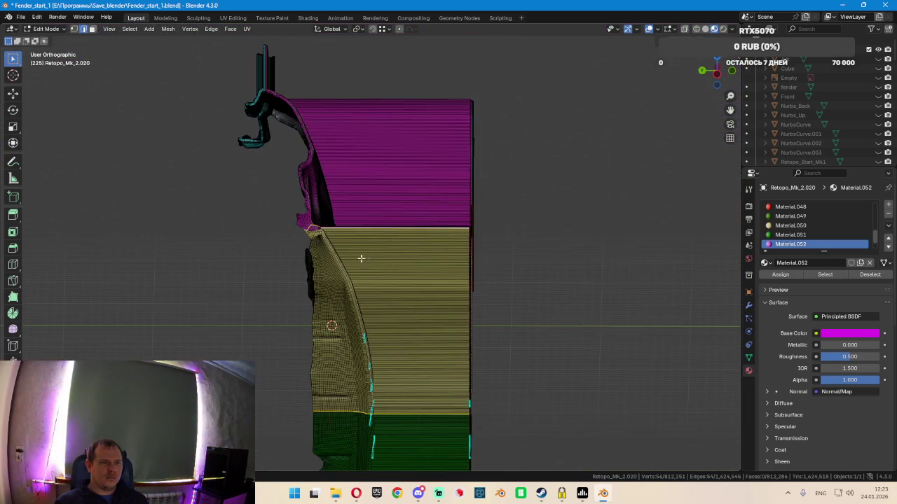
{"action": "scroll", "coordinate": [316, 237], "scroll_direction": "up", "scroll_amount": 1}
{"action": "scroll", "coordinate": [316, 237], "scroll_direction": "up", "scroll_amount": 2}
{"action": "scroll", "coordinate": [308, 236], "scroll_direction": "up", "scroll_amount": 2}
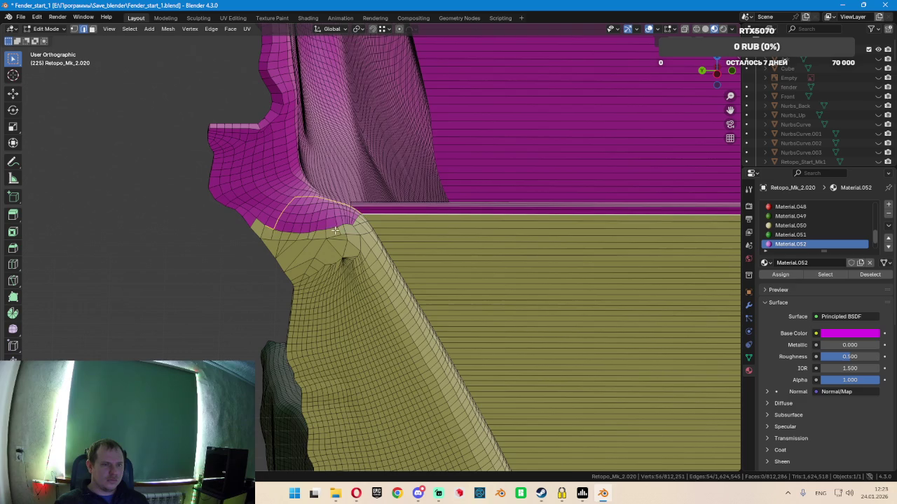
Undo the last extension, then add the diagonal, corner and horizontal border edges
{"action": "key", "text": "ctrl+z"}
{"action": "scroll", "coordinate": [343, 227], "scroll_direction": "up", "scroll_amount": 1}
{"action": "scroll", "coordinate": [350, 225], "scroll_direction": "up", "scroll_amount": 1}
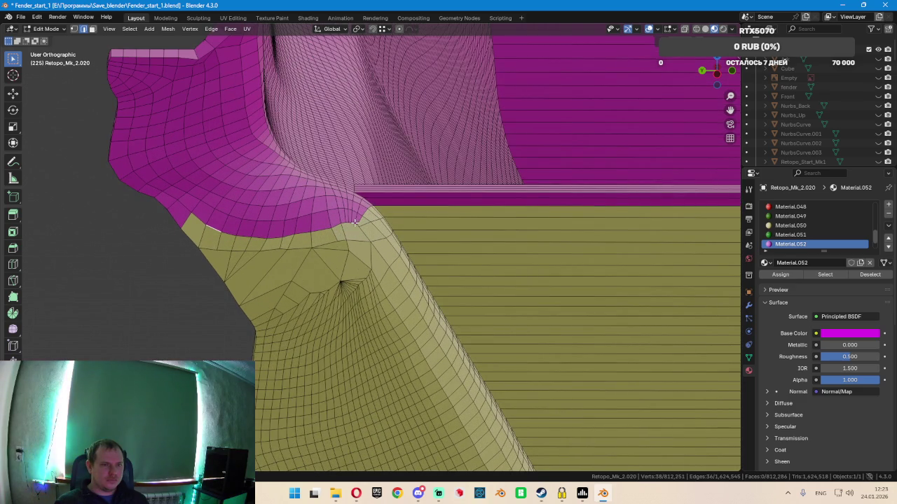
{"action": "left_click", "coordinate": [374, 223], "text": "ctrl"}
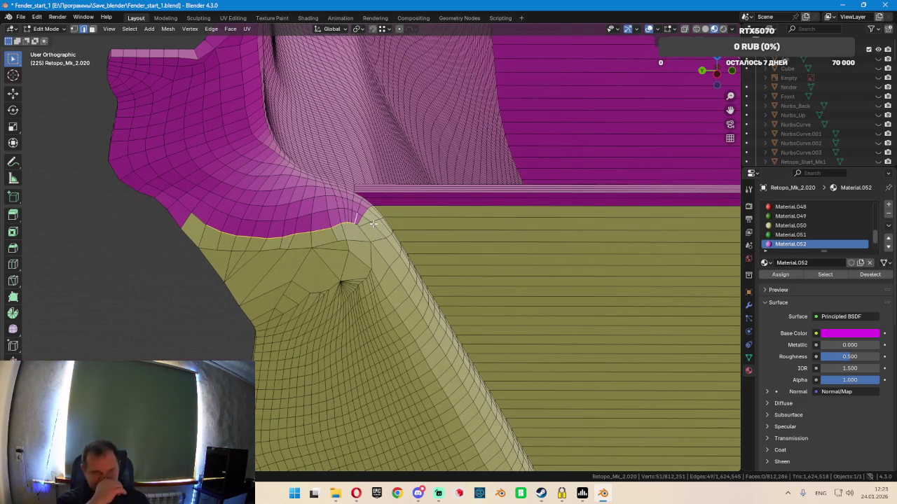
{"action": "scroll", "coordinate": [358, 215], "scroll_direction": "up", "scroll_amount": 1}
{"action": "scroll", "coordinate": [354, 218], "scroll_direction": "up", "scroll_amount": 1}
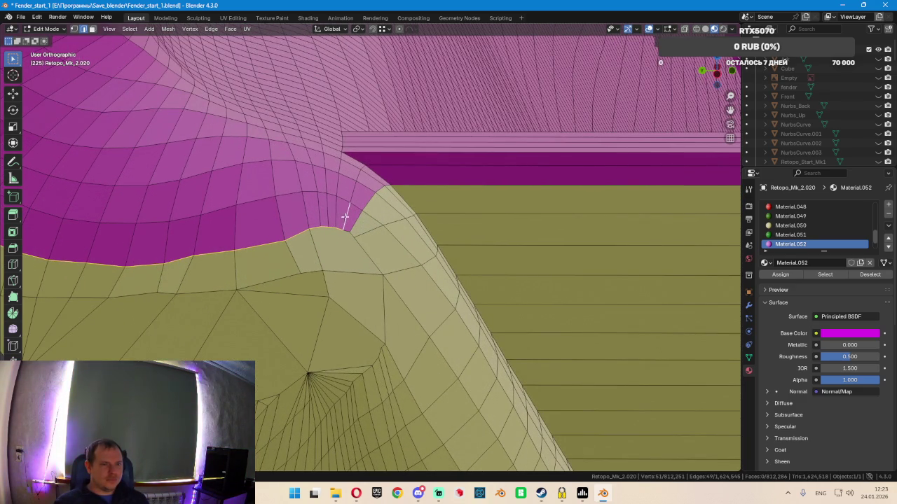
{"action": "left_click", "coordinate": [363, 211], "text": "shift"}
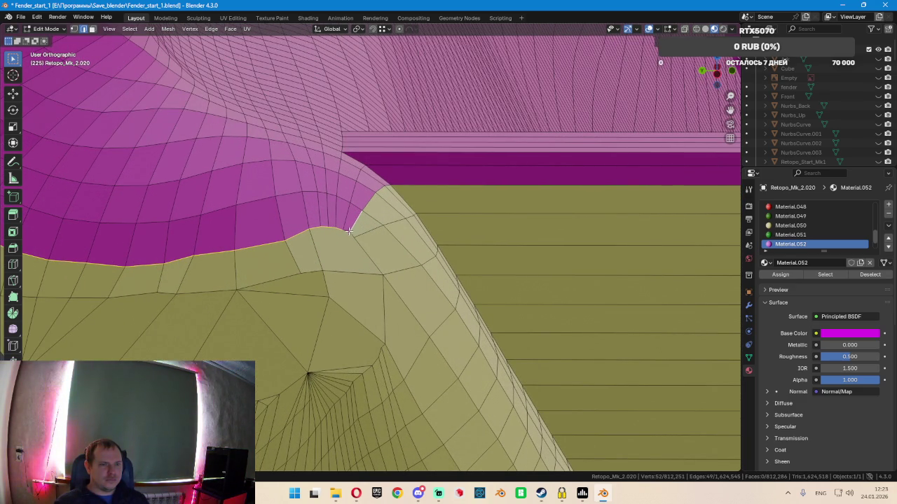
{"action": "left_click", "coordinate": [371, 199], "text": "shift"}
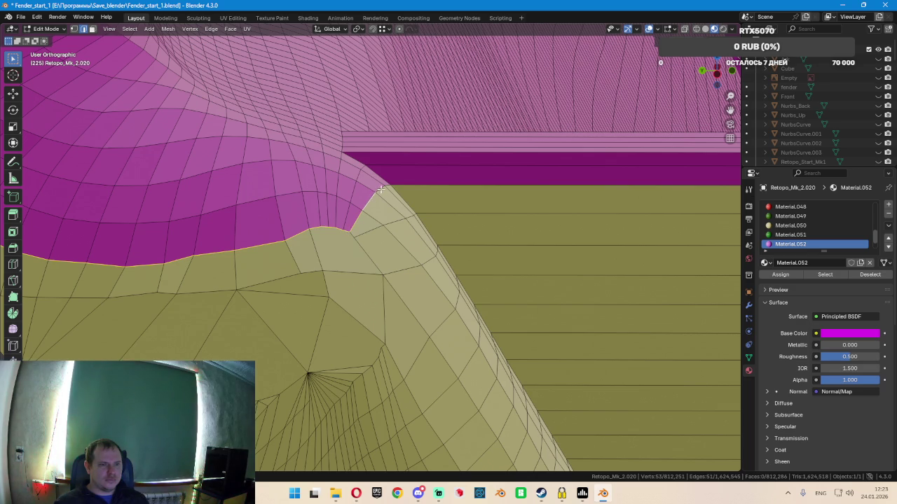
{"action": "left_click", "coordinate": [411, 185], "text": "shift"}
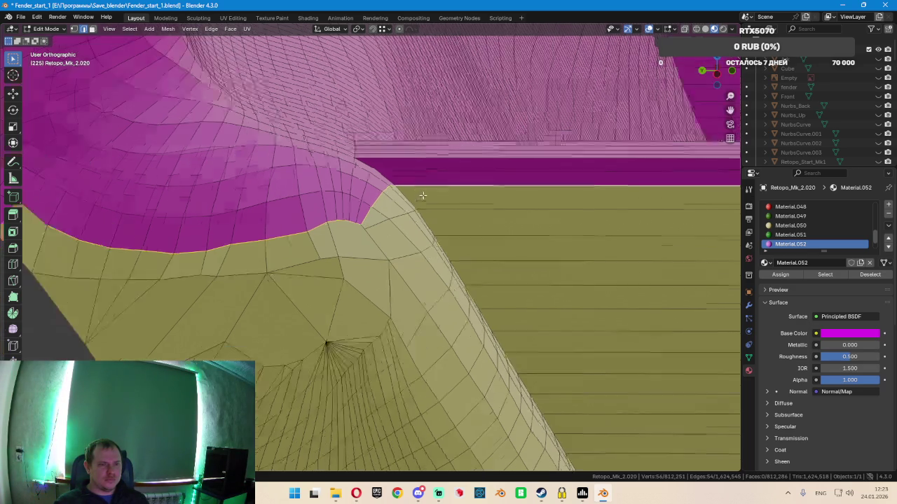
{"action": "scroll", "coordinate": [420, 196], "scroll_direction": "down", "scroll_amount": 3}
{"action": "mouse_move", "coordinate": [428, 205]}
{"action": "middle_mouse_down"}
{"action": "mouse_move", "coordinate": [419, 261]}
{"action": "mouse_move", "coordinate": [442, 90]}
{"action": "middle_mouse_up"}
{"action": "scroll", "coordinate": [419, 260], "scroll_direction": "up", "scroll_amount": 3}
{"action": "scroll", "coordinate": [419, 260], "scroll_direction": "down", "scroll_amount": 3}
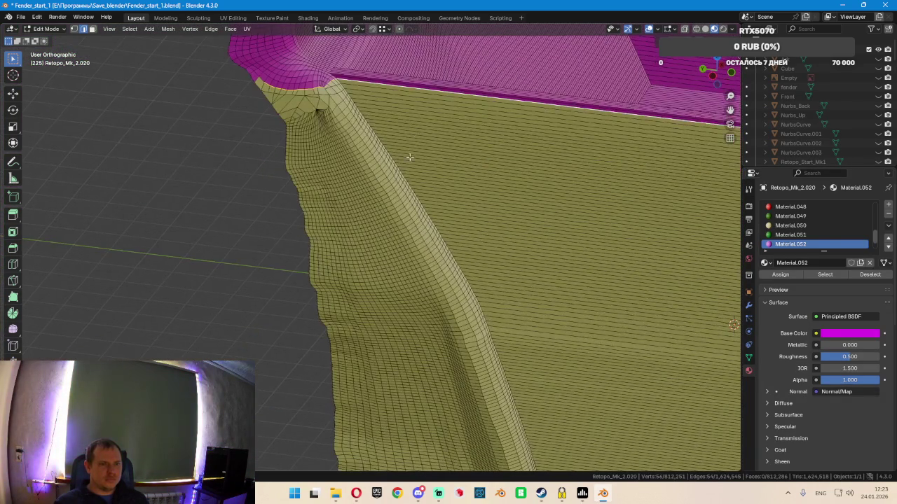